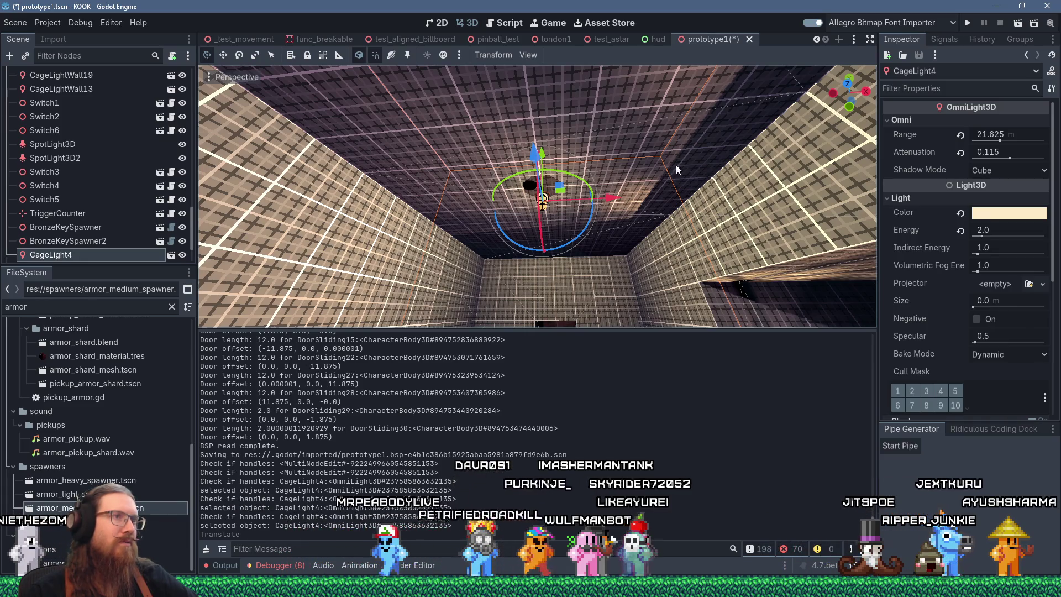
Inspect the cage lights, then move the CageLightWall17 light to a new spot on the wall.
mouse_move(392, 205)
left_mouse_down()
mouse_move(456, 177)
mouse_move(462, 95)
left_mouse_up()
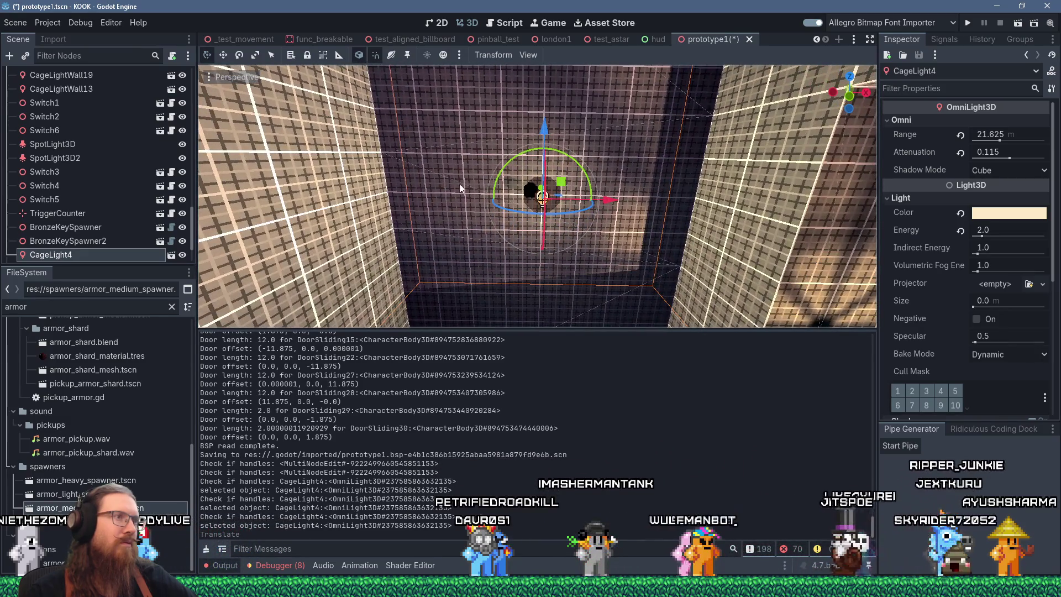
left_click_drag(548, 195, 586, 279)
scroll(586, 280, "down", 3)
mouse_move(644, 190)
left_mouse_down()
mouse_move(784, 241)
mouse_move(400, 209)
mouse_move(579, 228)
left_mouse_up()
scroll(579, 227, "up", 3)
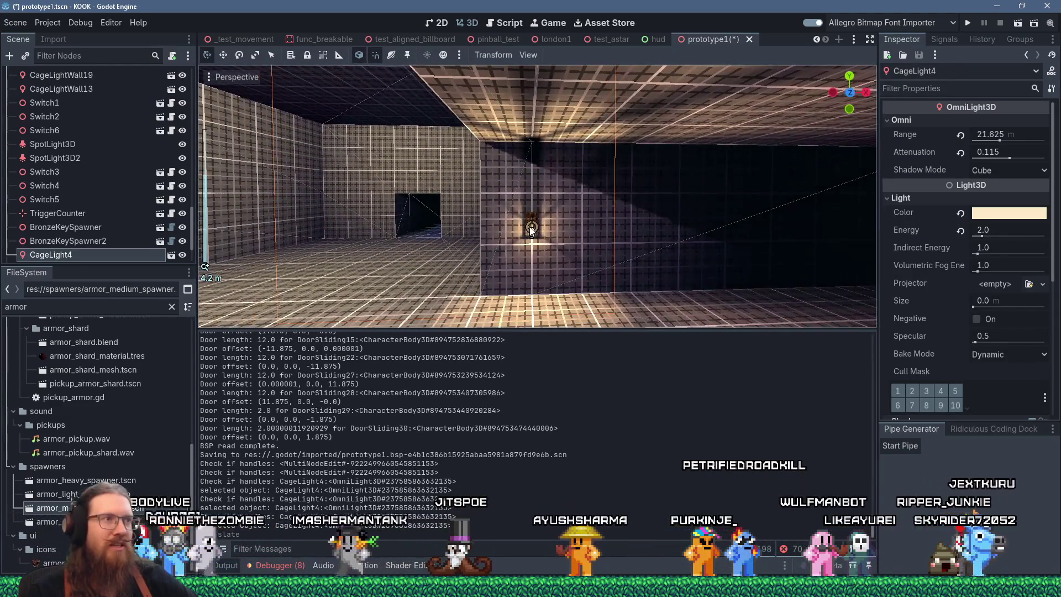
left_click(530, 231)
mouse_move(640, 249)
left_mouse_down()
mouse_move(377, 232)
mouse_move(594, 252)
mouse_move(730, 244)
mouse_move(671, 240)
mouse_move(828, 254)
mouse_move(211, 246)
mouse_move(460, 259)
mouse_move(610, 227)
mouse_move(737, 248)
mouse_move(803, 231)
mouse_move(698, 247)
mouse_move(526, 240)
mouse_move(636, 221)
mouse_move(487, 237)
left_mouse_up()
scroll(578, 256, "down", 3)
scroll(540, 253, "down", 4)
Deselect the light, view the cage from outside, and switch to TrenchBroom.
left_click(655, 225)
scroll(602, 218, "up", 5)
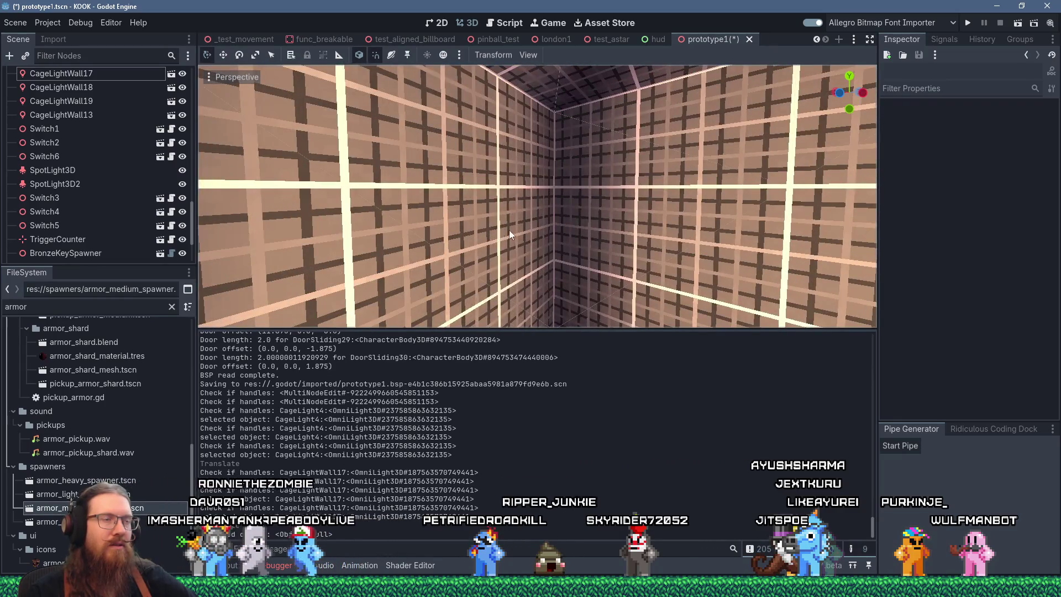
scroll(509, 230, "down", 3)
mouse_move(590, 229)
left_mouse_down()
mouse_move(640, 237)
mouse_move(397, 183)
left_mouse_up()
scroll(551, 209, "up", 2)
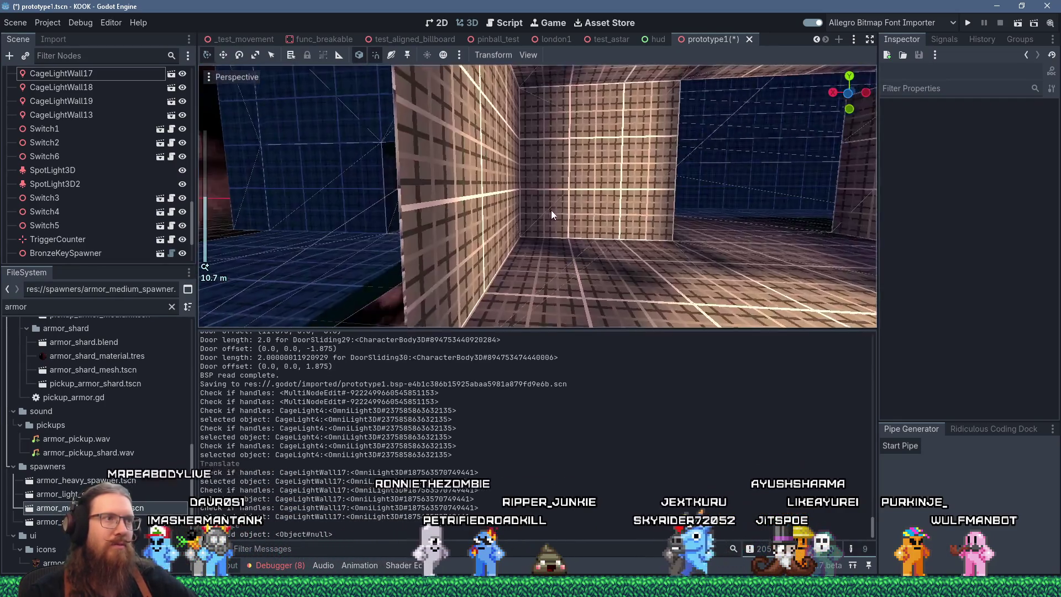
left_click_drag(551, 210, 672, 236)
key("alt+Tab")
Select the wall brush by the corner block and shift it left.
mouse_move(524, 265)
left_mouse_down()
mouse_move(275, 296)
mouse_move(489, 241)
left_mouse_up()
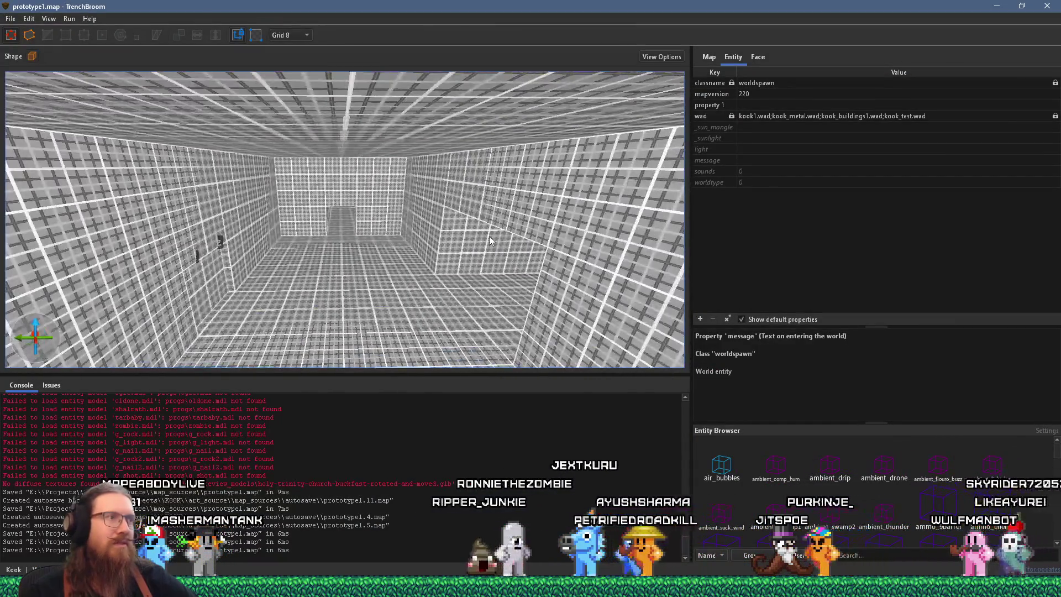
scroll(489, 241, "up", 5)
scroll(434, 222, "up", 3)
mouse_move(433, 221)
left_mouse_down()
mouse_move(395, 208)
mouse_move(455, 184)
left_mouse_up()
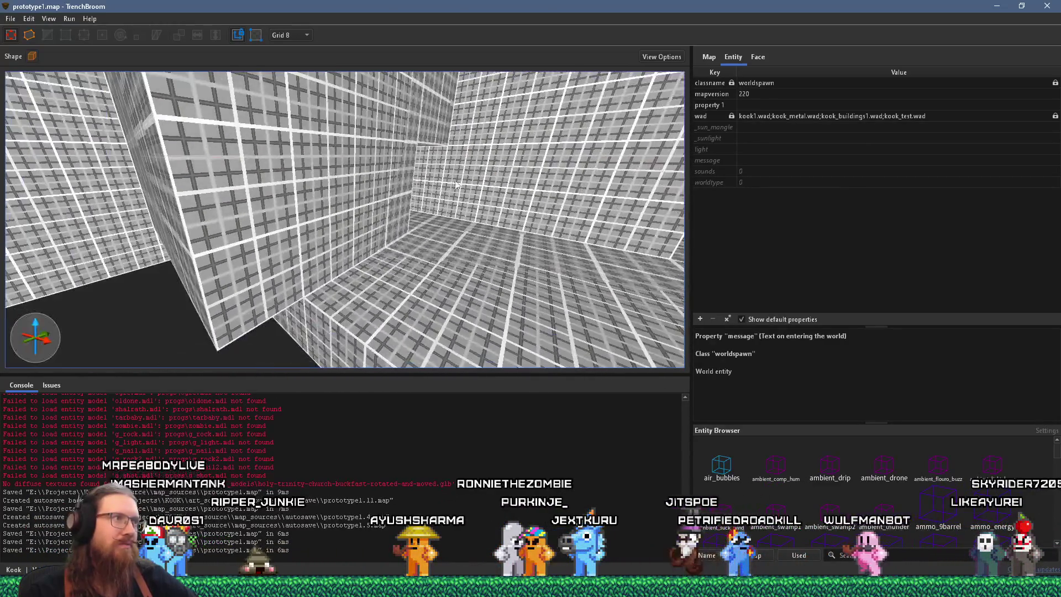
left_click(420, 210)
scroll(497, 210, "up", 3)
mouse_move(539, 213)
left_mouse_down()
mouse_move(281, 248)
mouse_move(509, 246)
left_mouse_up()
Check the moved brush and save prototype1.map with File > Save Document.
scroll(281, 247, "up", 3)
scroll(519, 181, "up", 3)
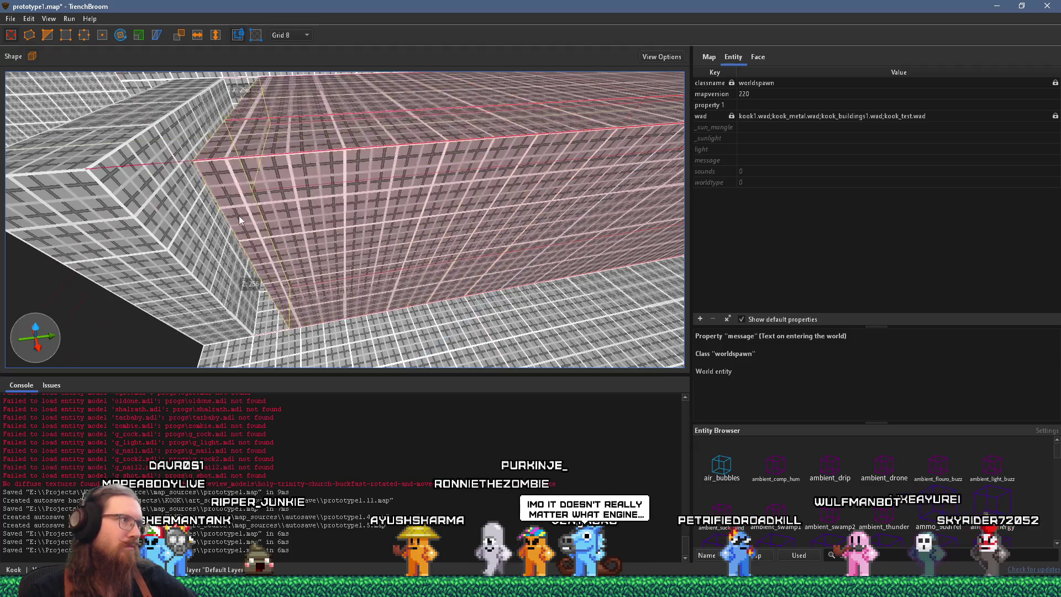
scroll(178, 216, "up", 5)
scroll(288, 174, "up", 5)
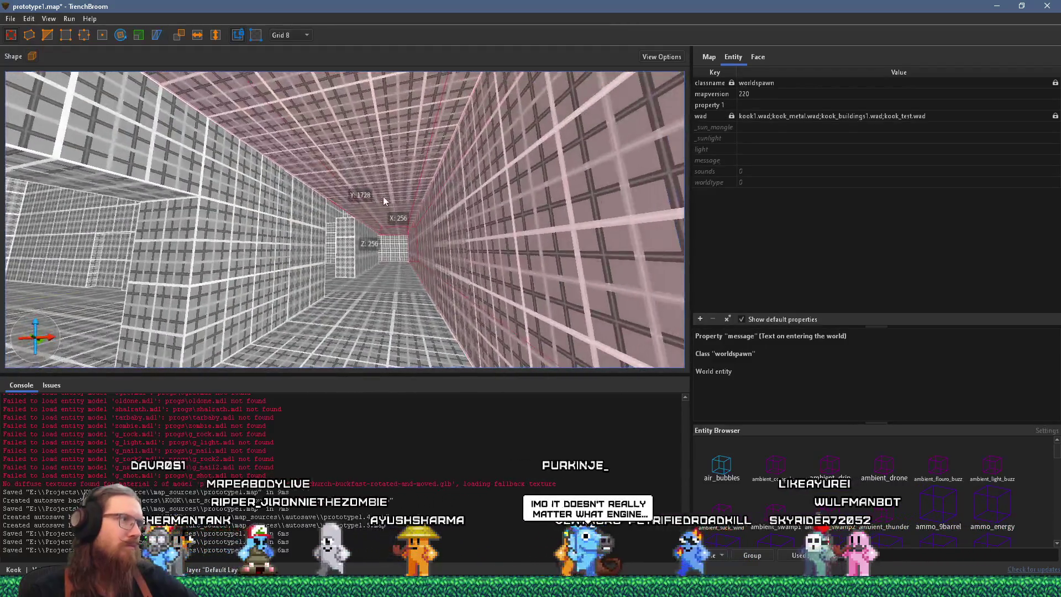
scroll(445, 194, "up", 6)
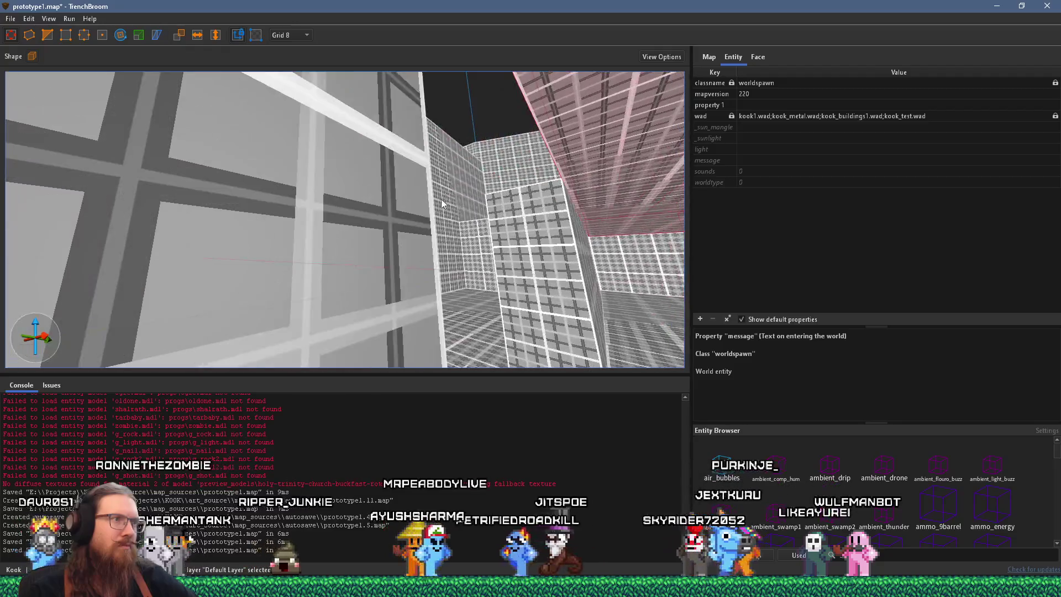
scroll(390, 227, "up", 6)
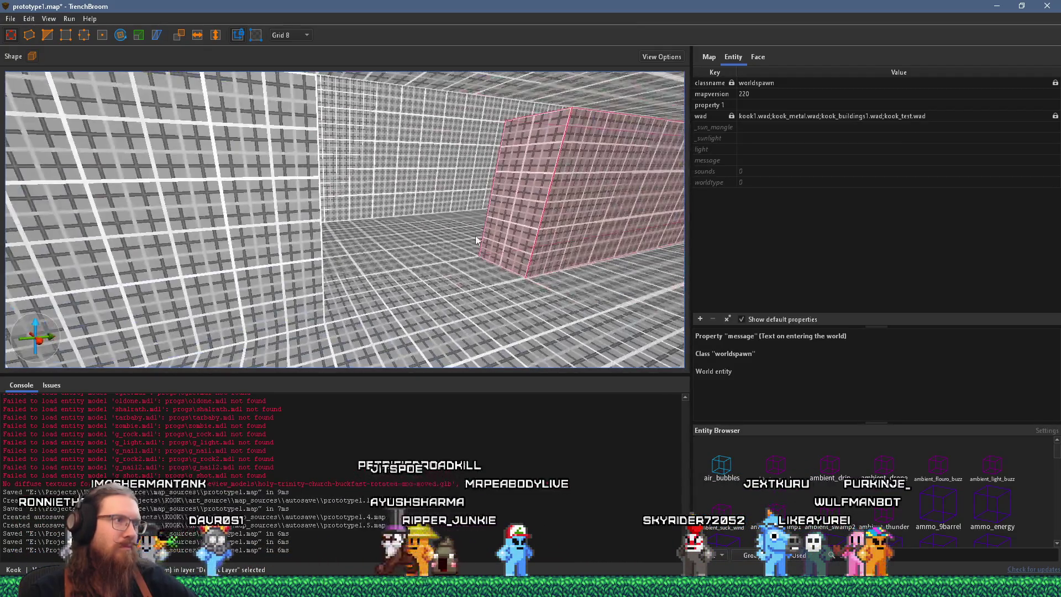
scroll(320, 253, "up", 5)
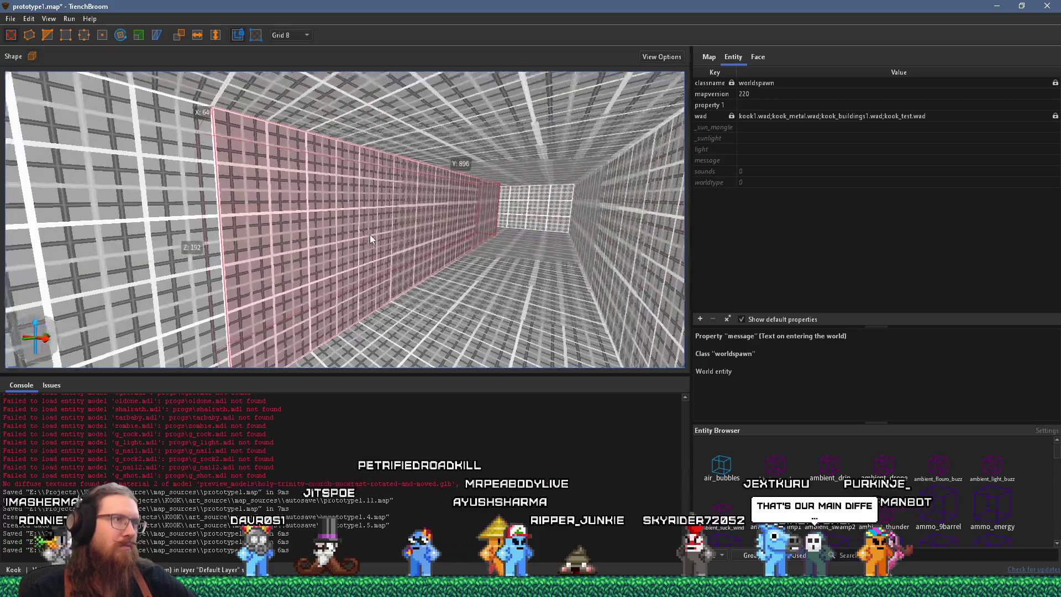
scroll(300, 223, "up", 5)
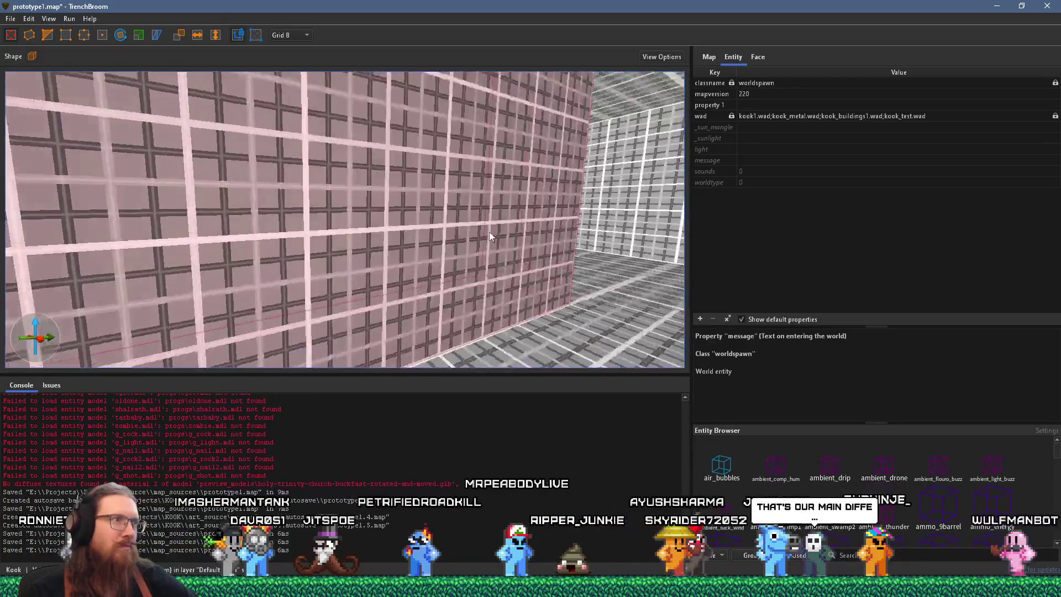
scroll(306, 310, "up", 5)
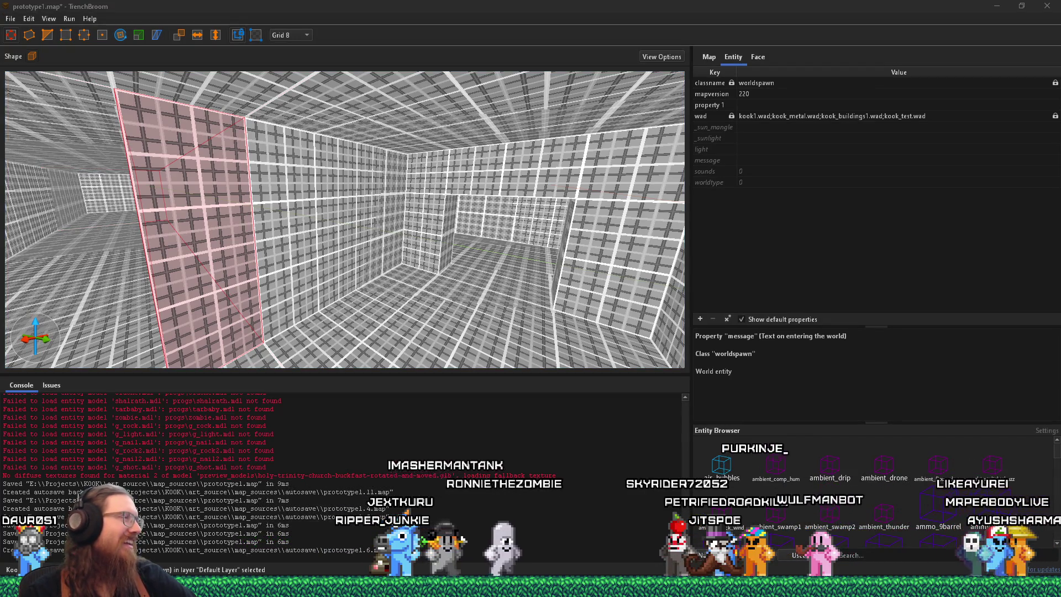
left_click(11, 19)
left_click(33, 84)
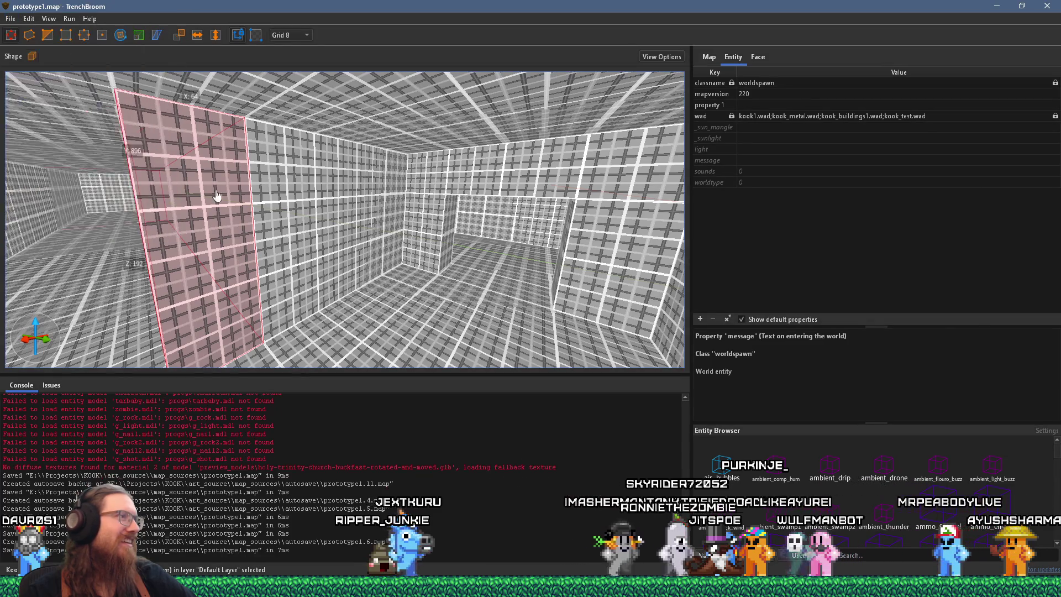
Turn toward the room corner and select the sliding door brush.
scroll(172, 280, "up", 5)
left_click_drag(172, 280, 284, 155)
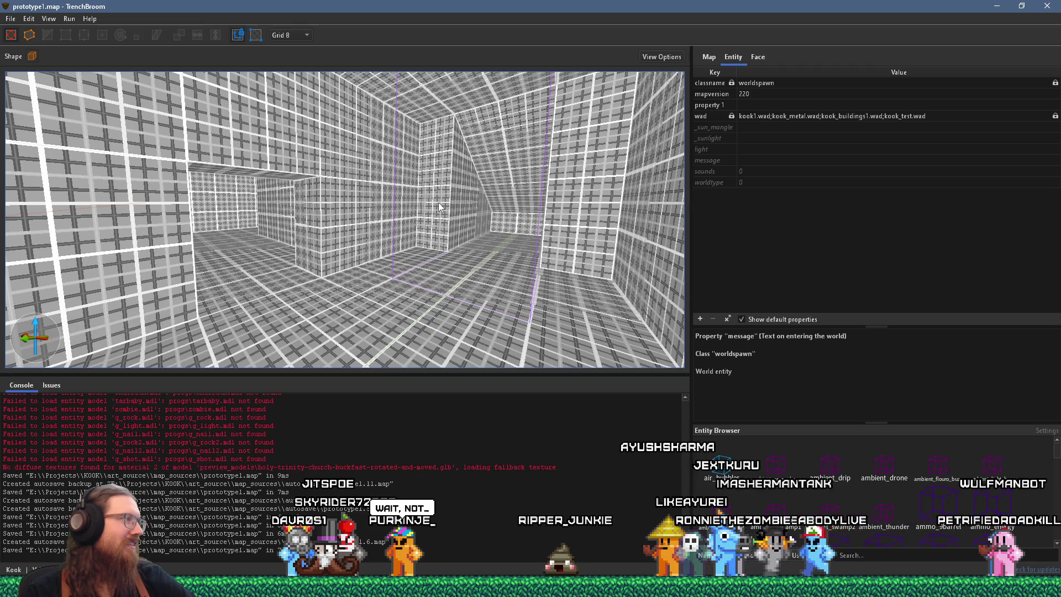
scroll(439, 202, "up", 3)
scroll(450, 207, "up", 3)
mouse_move(449, 206)
left_mouse_down()
mouse_move(310, 160)
mouse_move(342, 168)
mouse_move(268, 187)
left_mouse_up()
left_click(268, 187)
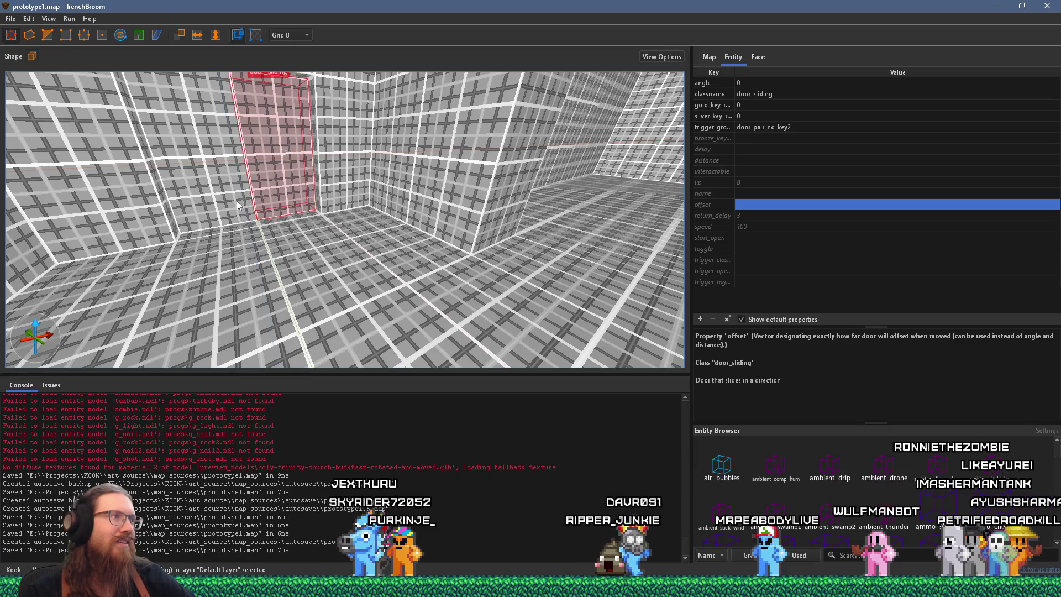
Try rotating the door brushes about the vertical axis, then revert to wall-aligned orientation.
mouse_move(240, 198)
left_mouse_down()
mouse_move(309, 165)
mouse_move(356, 173)
mouse_move(276, 200)
mouse_move(239, 247)
mouse_move(465, 268)
left_mouse_up()
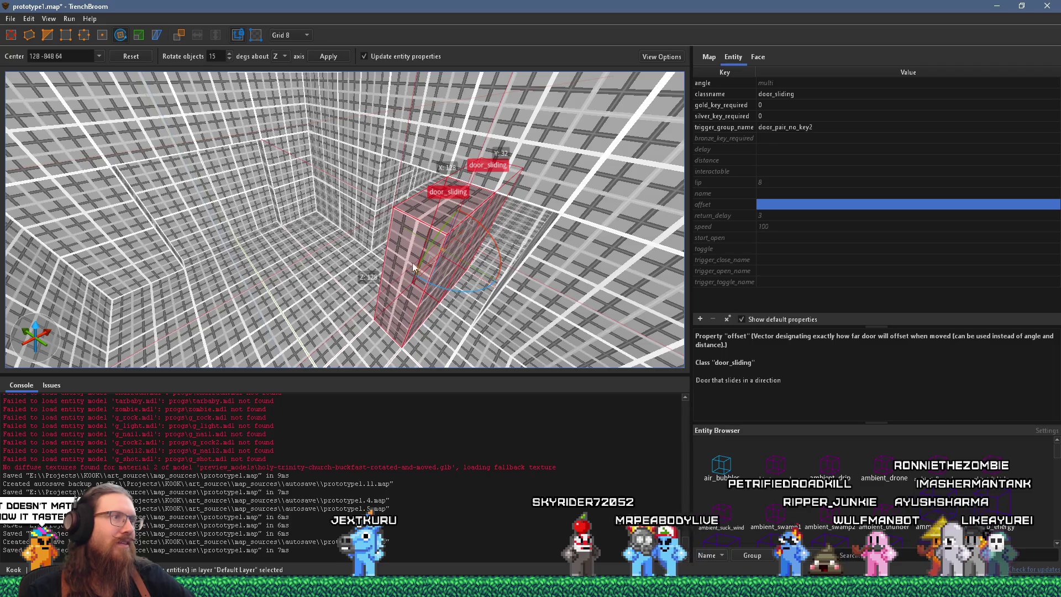
mouse_move(472, 300)
left_mouse_down()
mouse_move(380, 271)
mouse_move(436, 263)
mouse_move(448, 241)
left_mouse_up()
key("r")
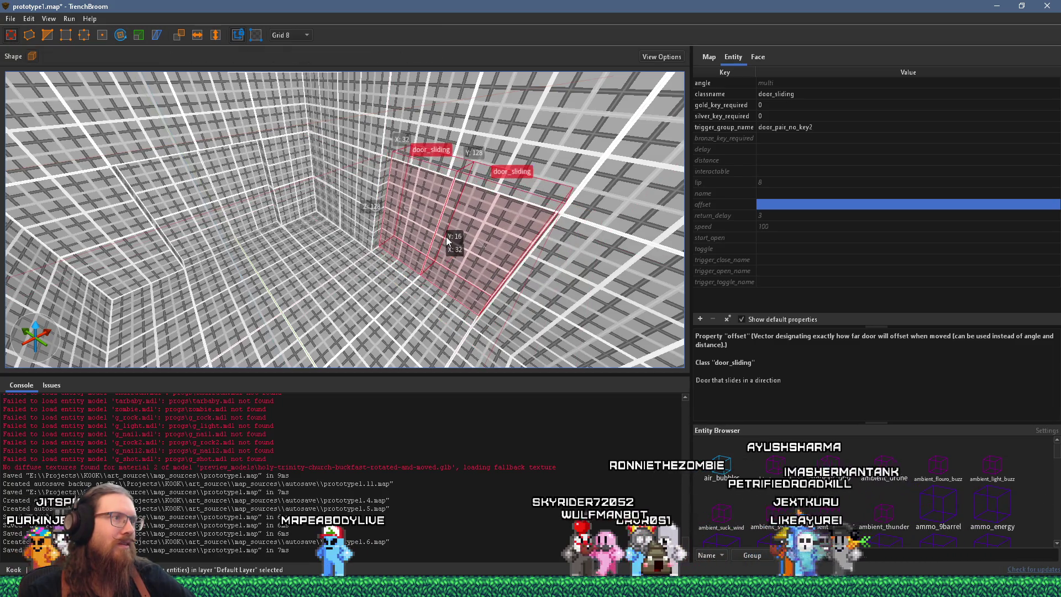
Slide the sliding door brushes into the doorway and nudge them slightly right.
key("w")
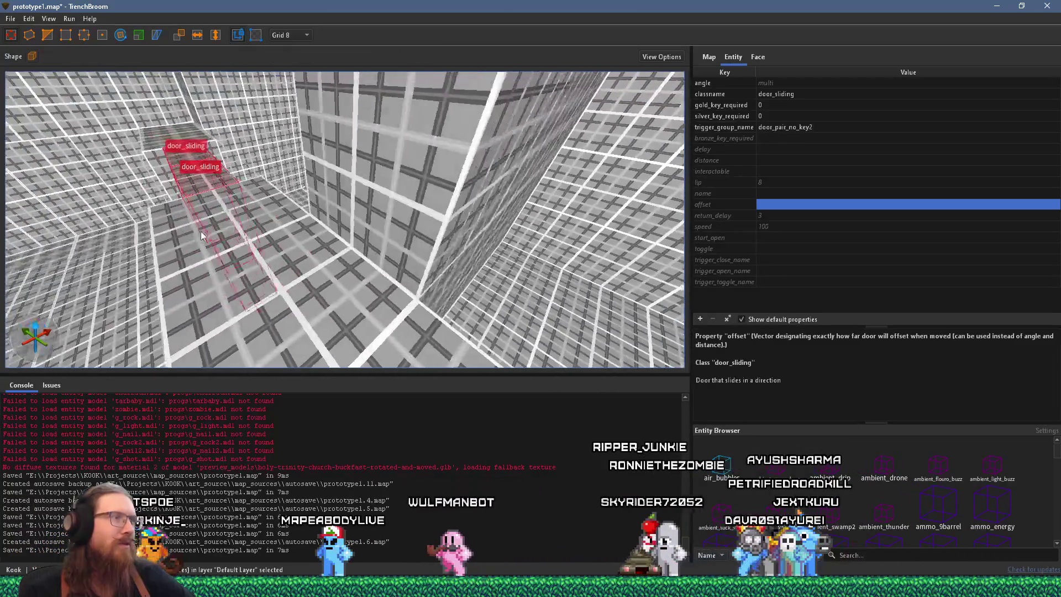
key("w")
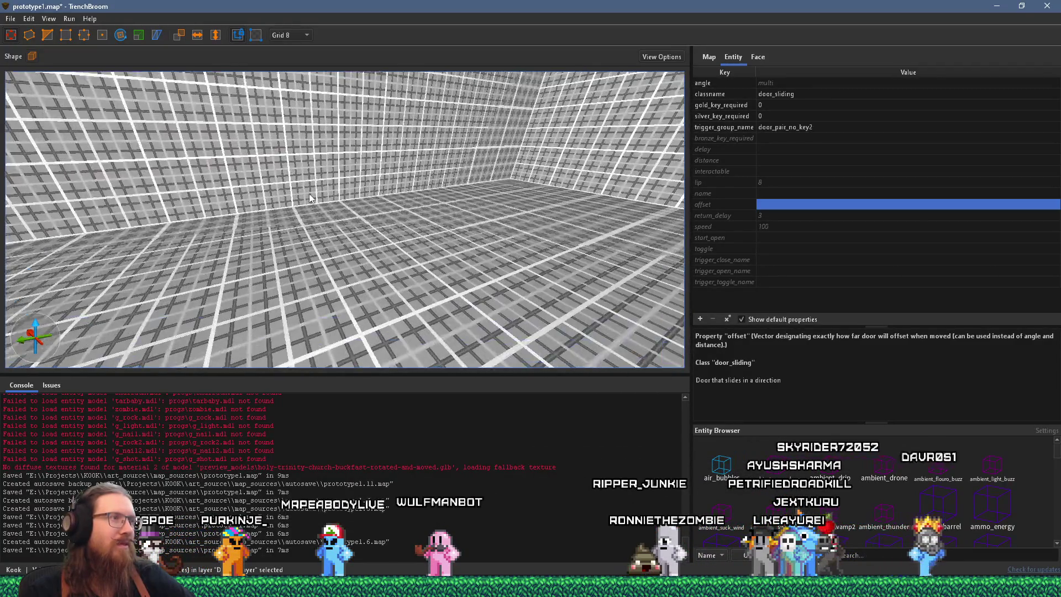
key("s")
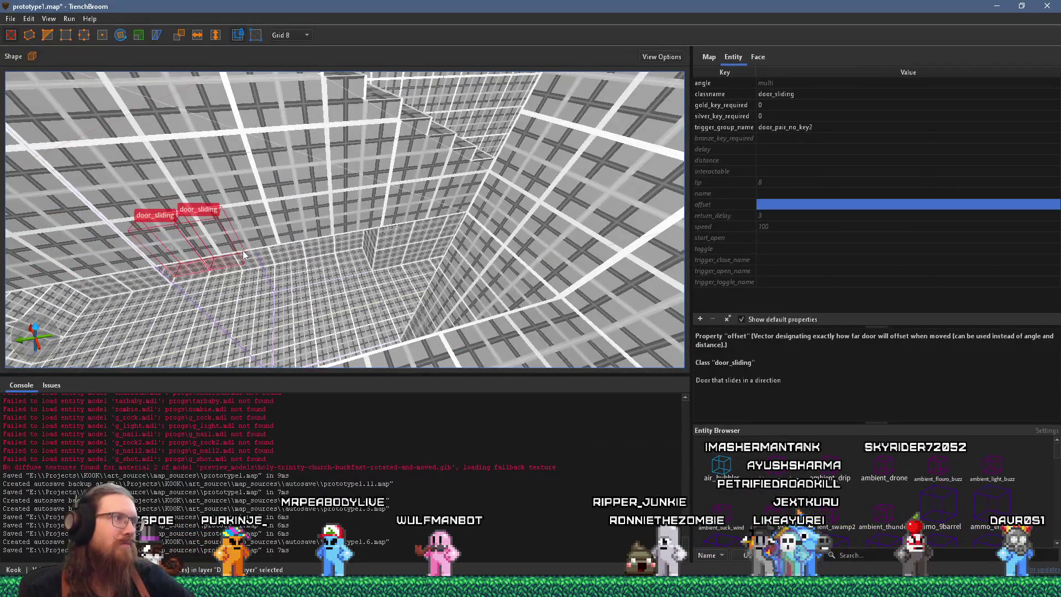
key("w")
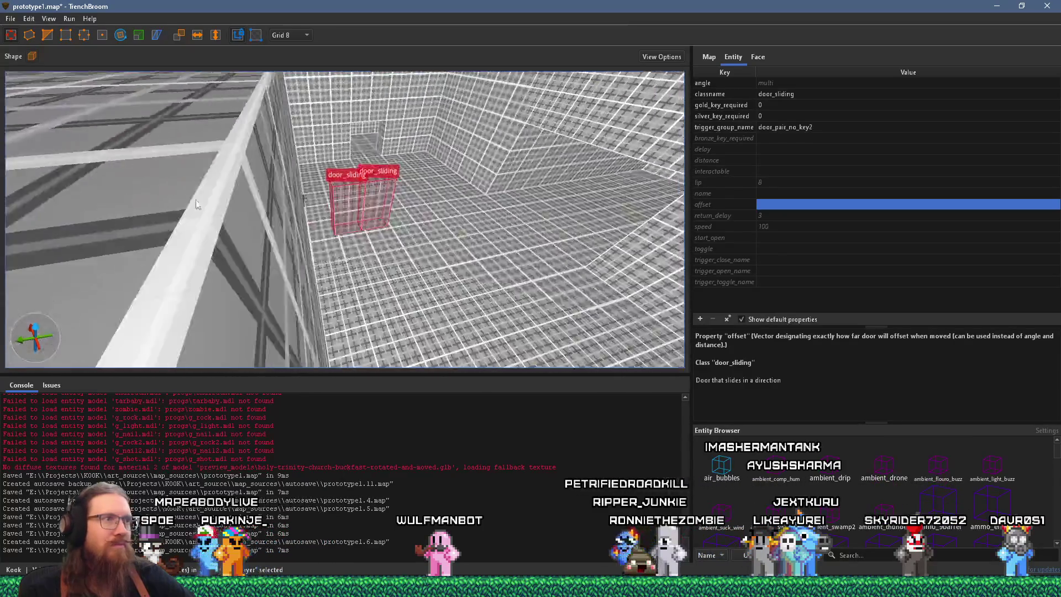
key("s")
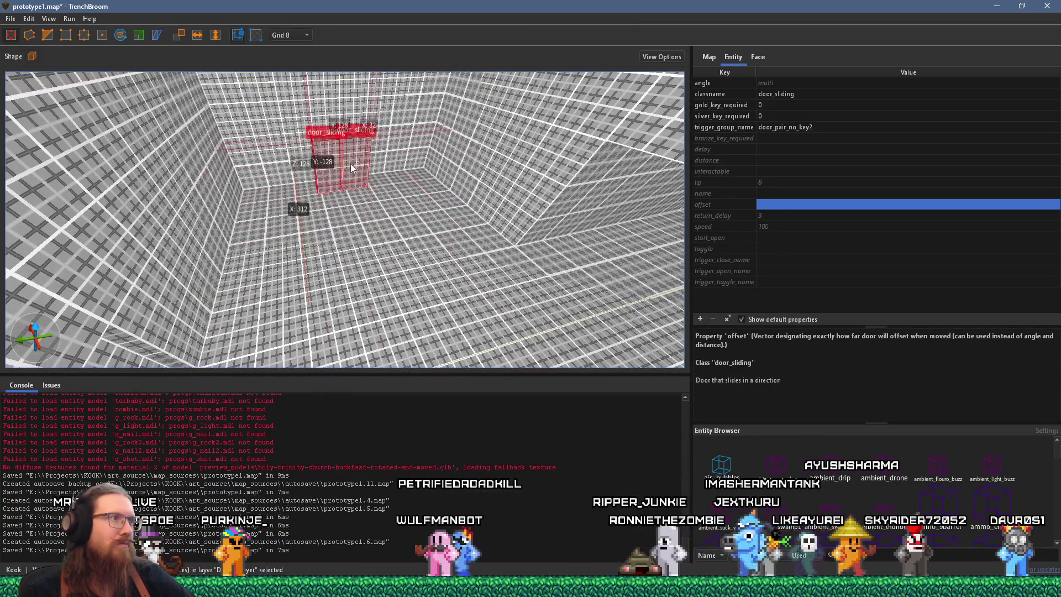
key("d")
key("w")
left_click_drag(360, 196, 363, 188)
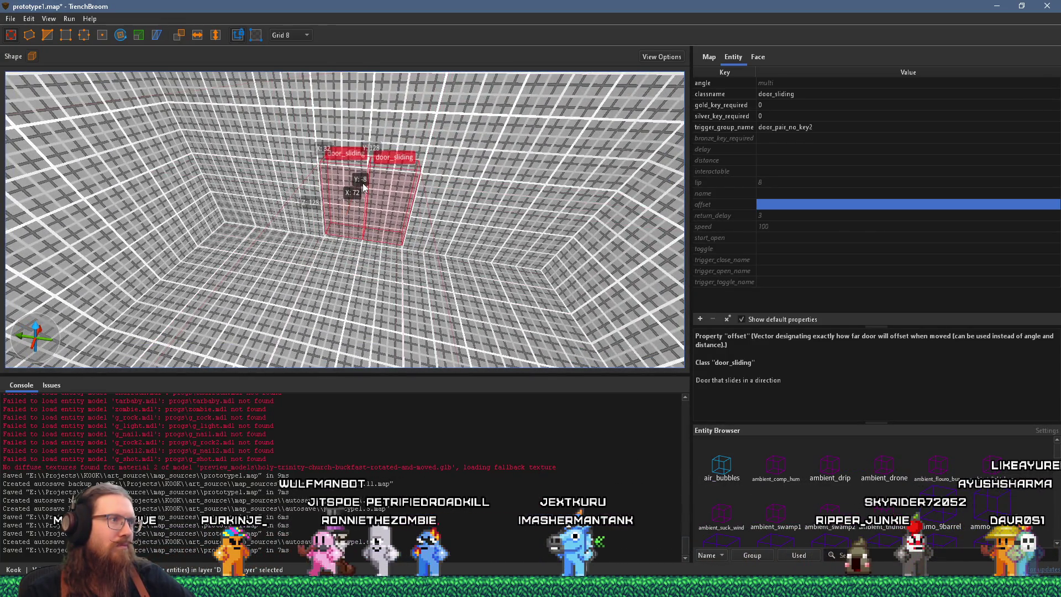
key("w")
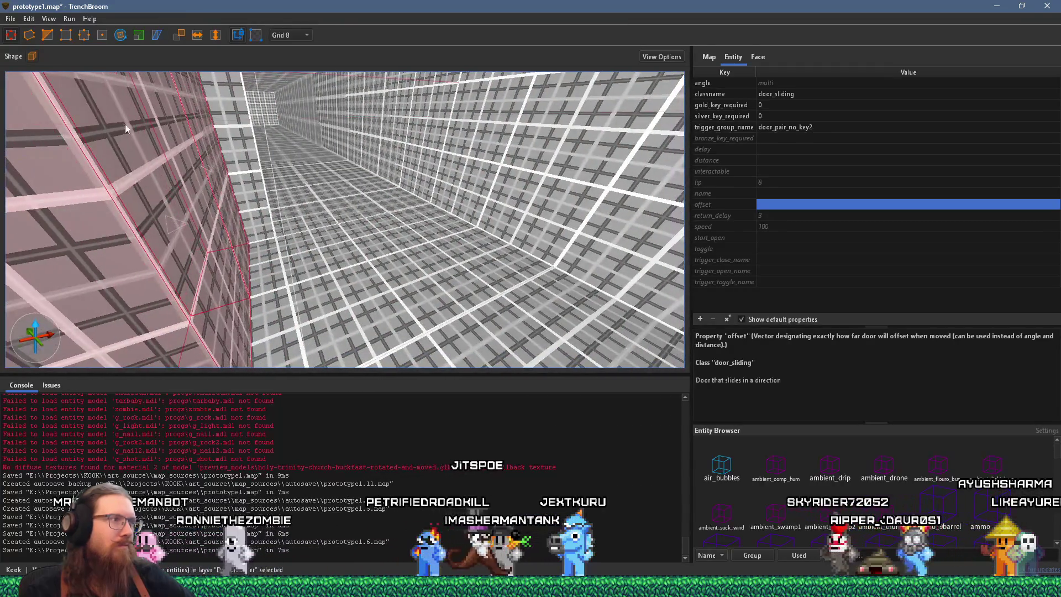
left_click_drag(187, 179, 198, 180)
Deselect the door brushes and pull back to view the whole room.
key("s")
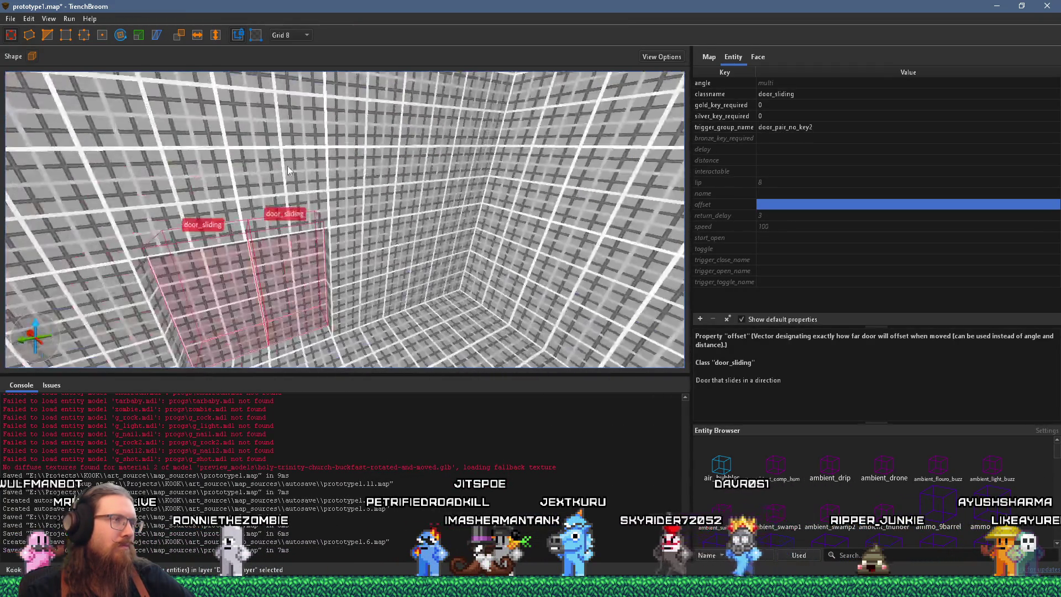
key("Escape")
mouse_move(322, 189)
left_mouse_down()
mouse_move(243, 166)
mouse_move(274, 152)
mouse_move(174, 188)
mouse_move(106, 151)
left_mouse_up()
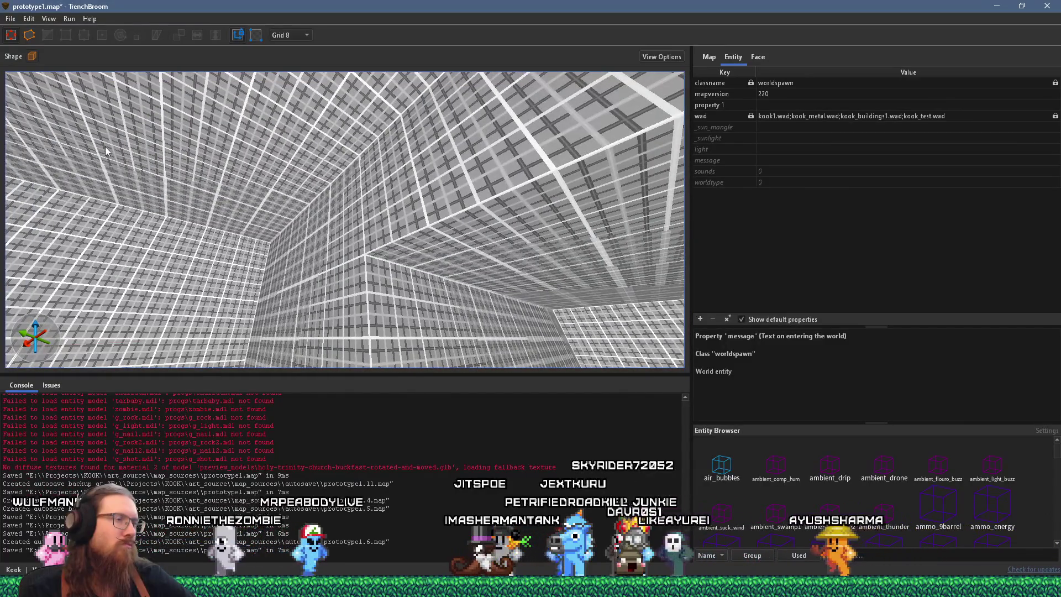
left_click(10, 19)
left_click(30, 76)
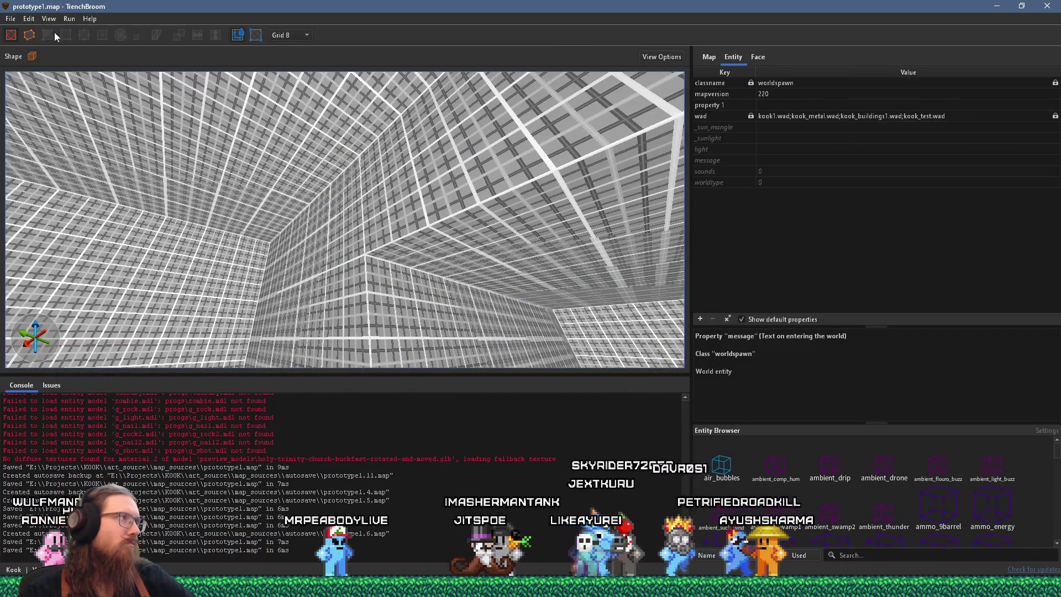
left_click(99, 32)
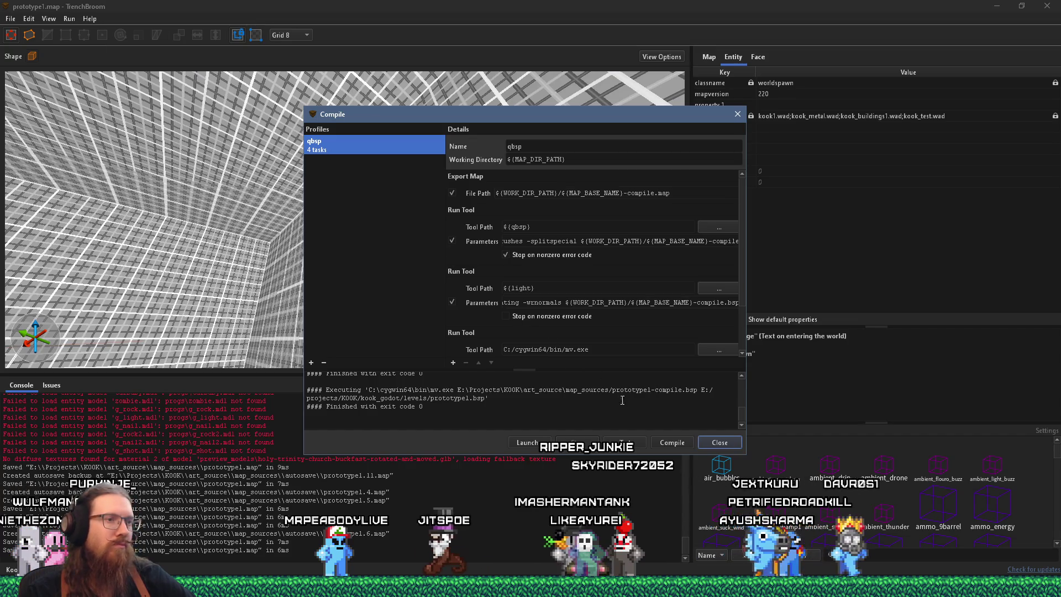
left_click(662, 446)
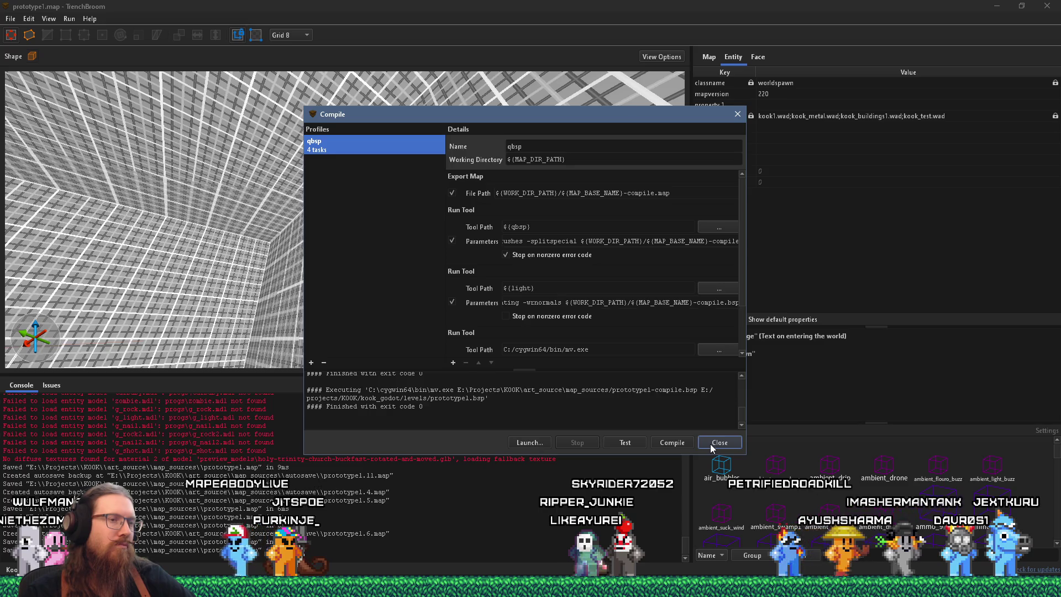
left_click(719, 443)
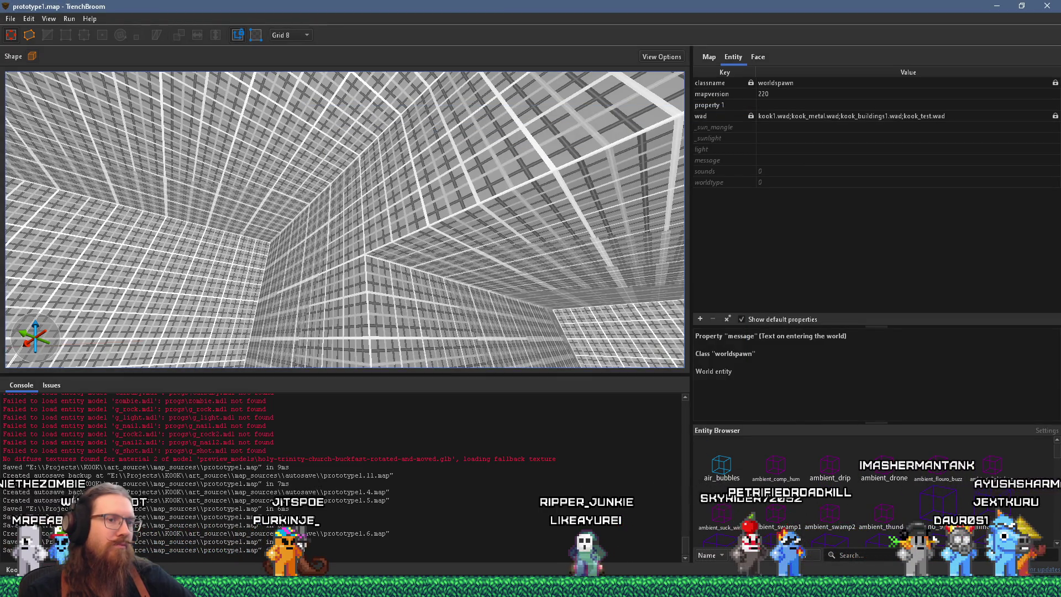
key("alt+Tab")
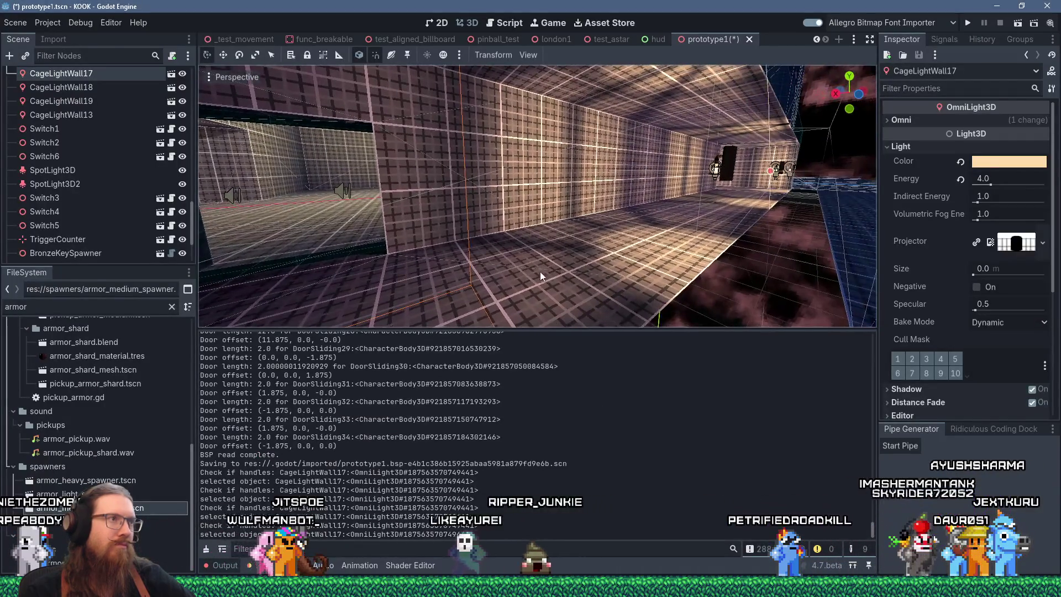
Duplicate the CageLightWall15 wall light into CageLightWall20, cancelling the follow-up move.
key("f")
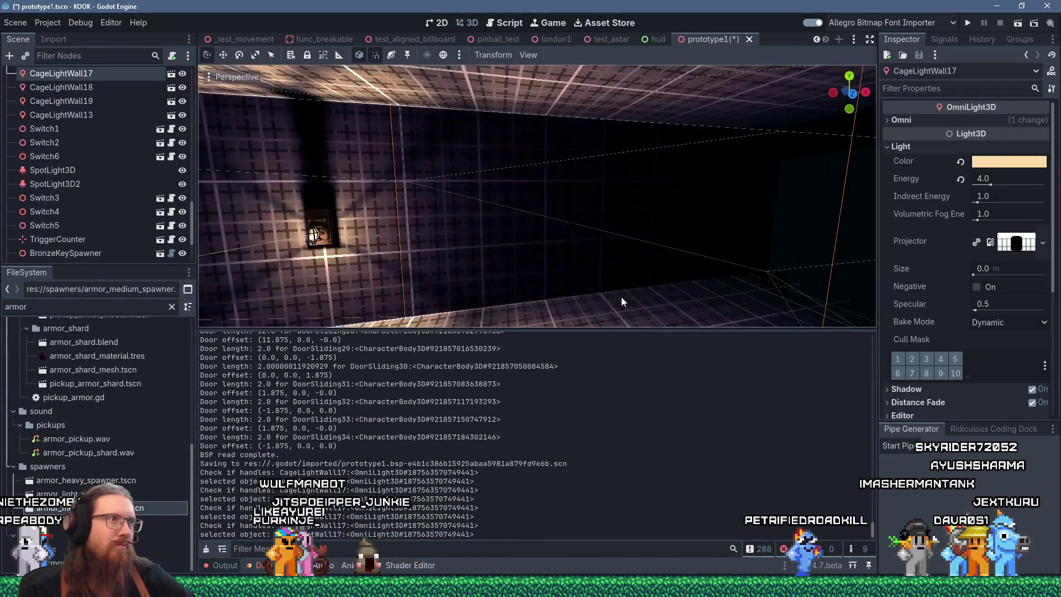
scroll(594, 276, "up", 1)
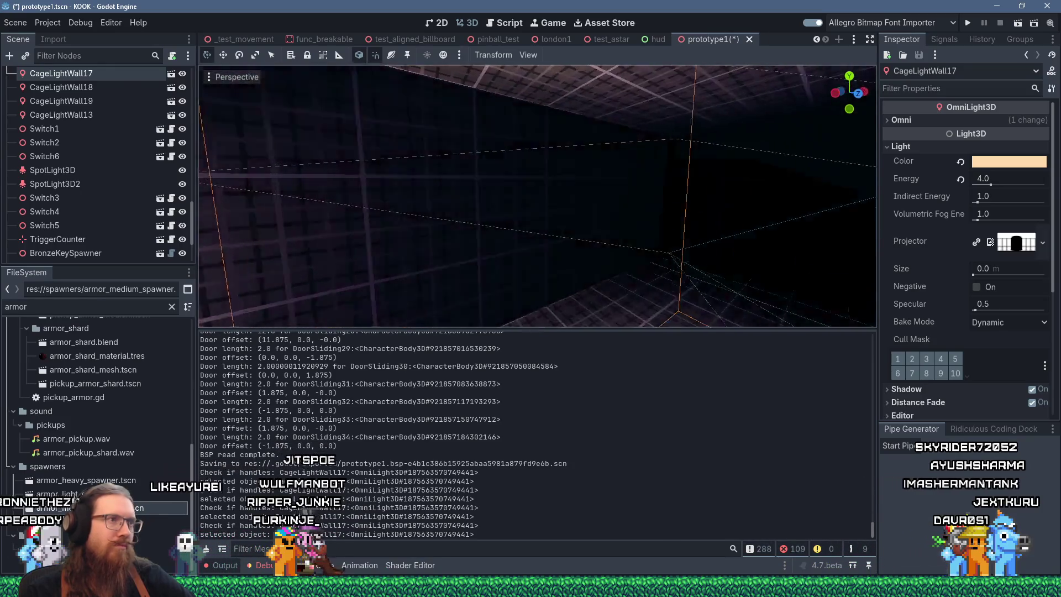
scroll(601, 264, "up", 2)
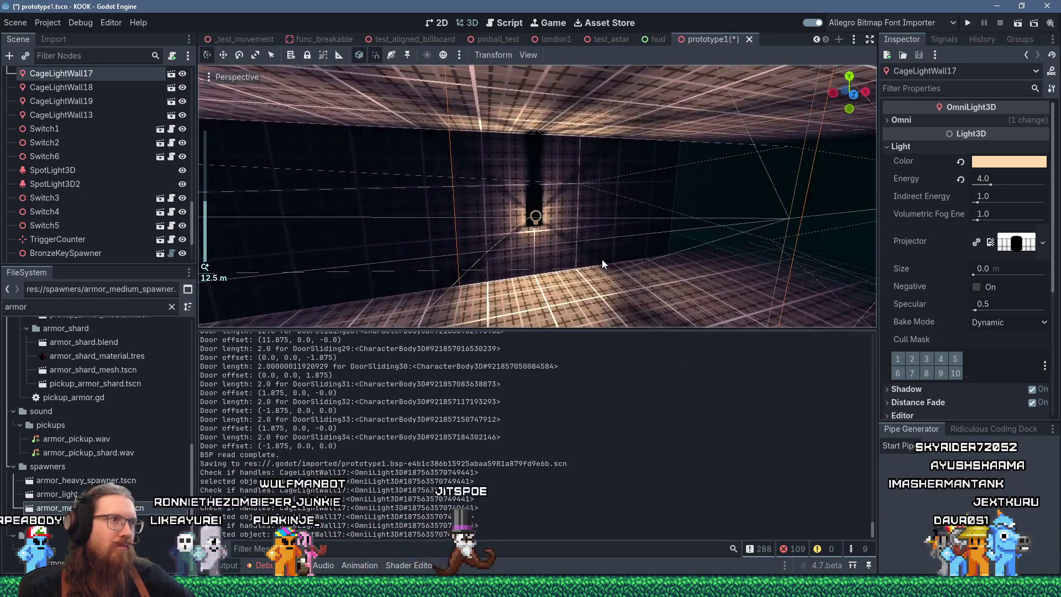
left_click(496, 227)
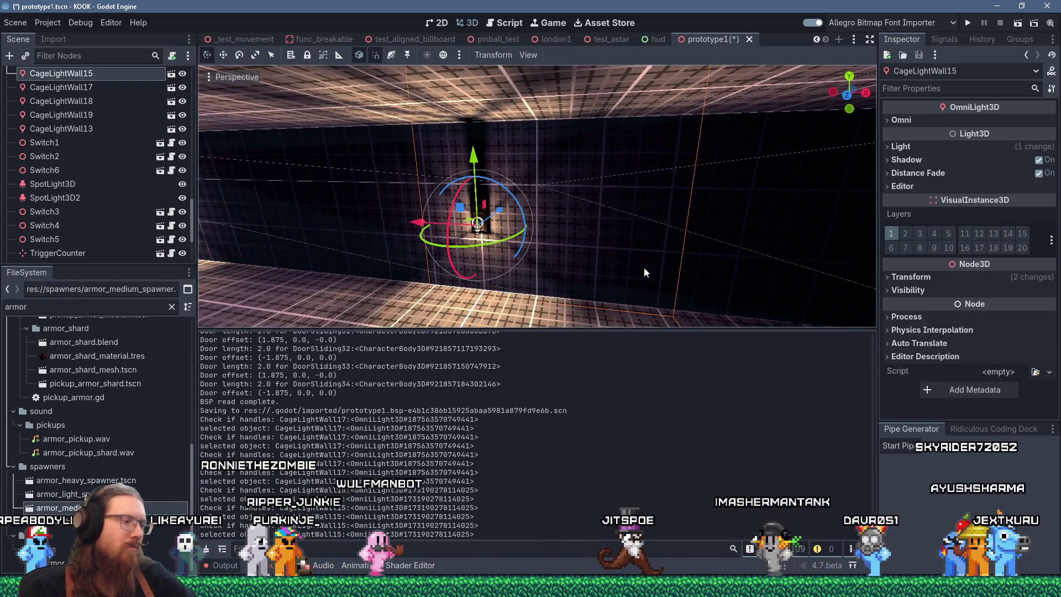
key("ctrl+d")
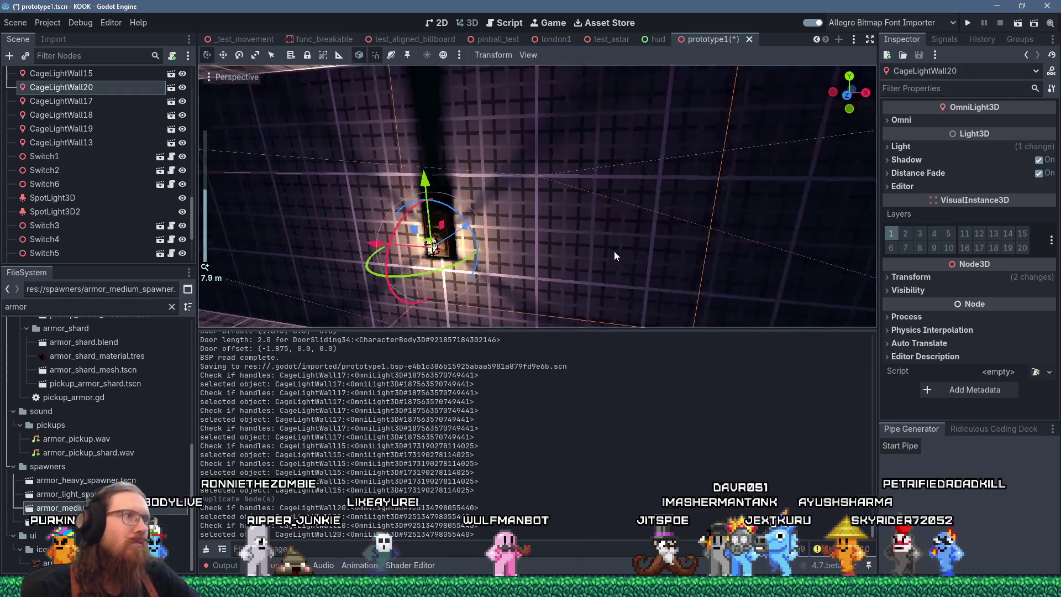
key("g")
key("Escape")
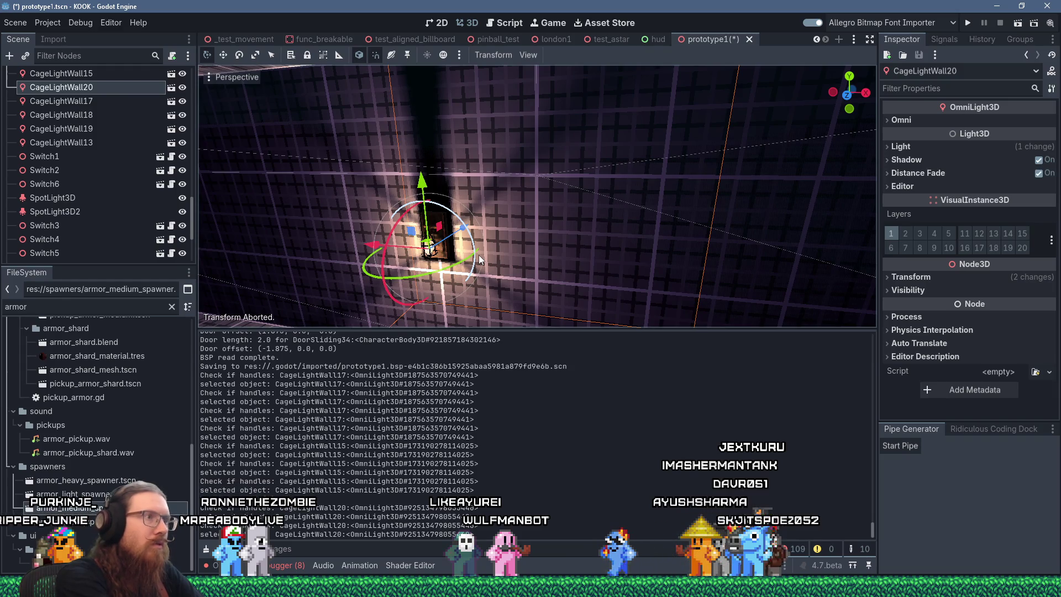
Find the Editor menu to reach the editor settings.
left_click(57, 22)
key("Escape")
left_click(111, 22)
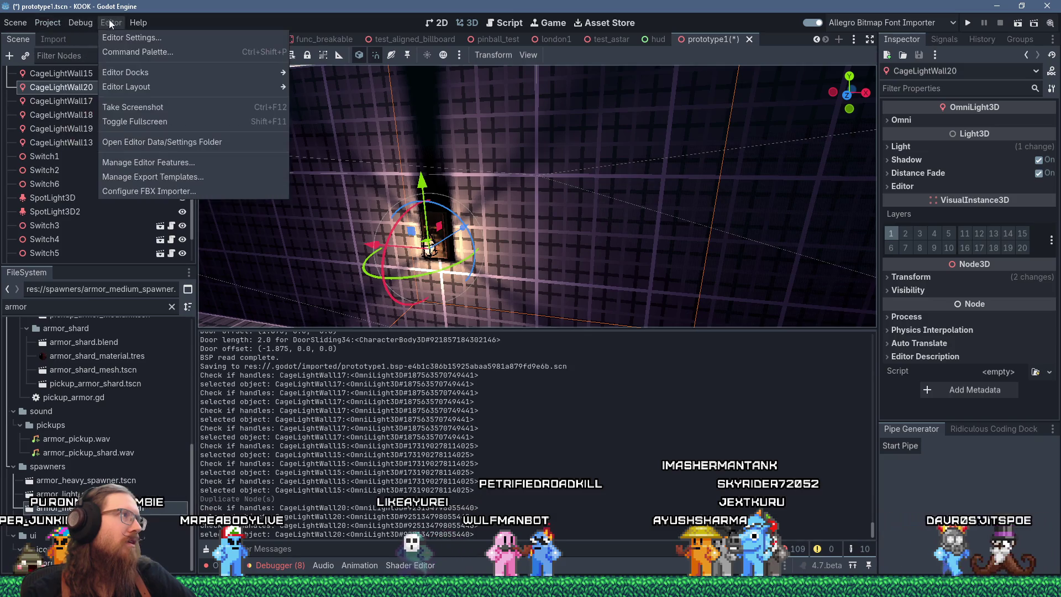
Bind Begin Scale Transformation to Semicolon and Begin Translate Transformation to U, then close Editor Settings.
left_click(109, 35)
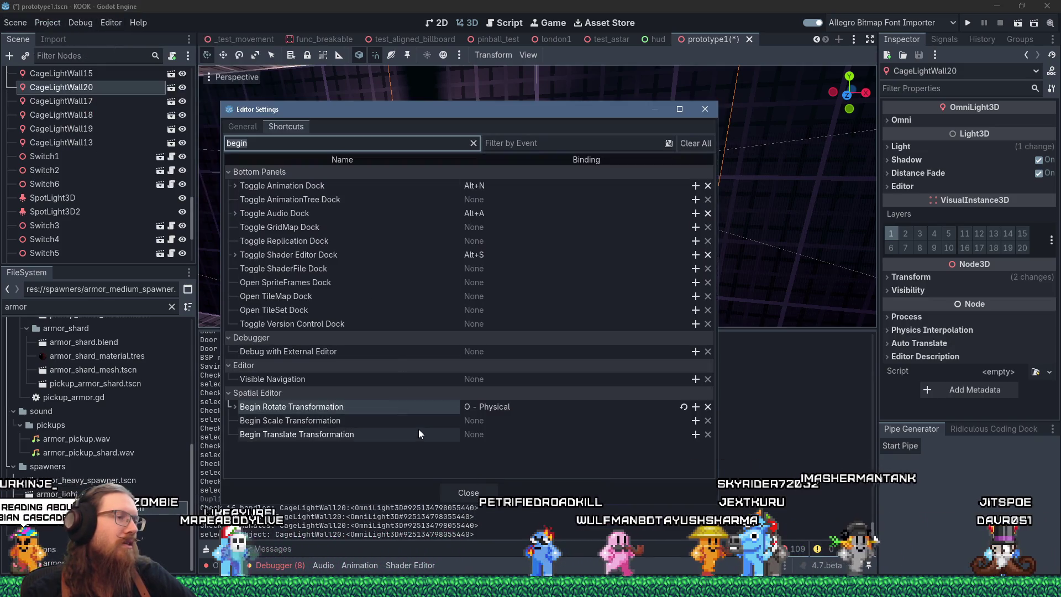
left_click(547, 427)
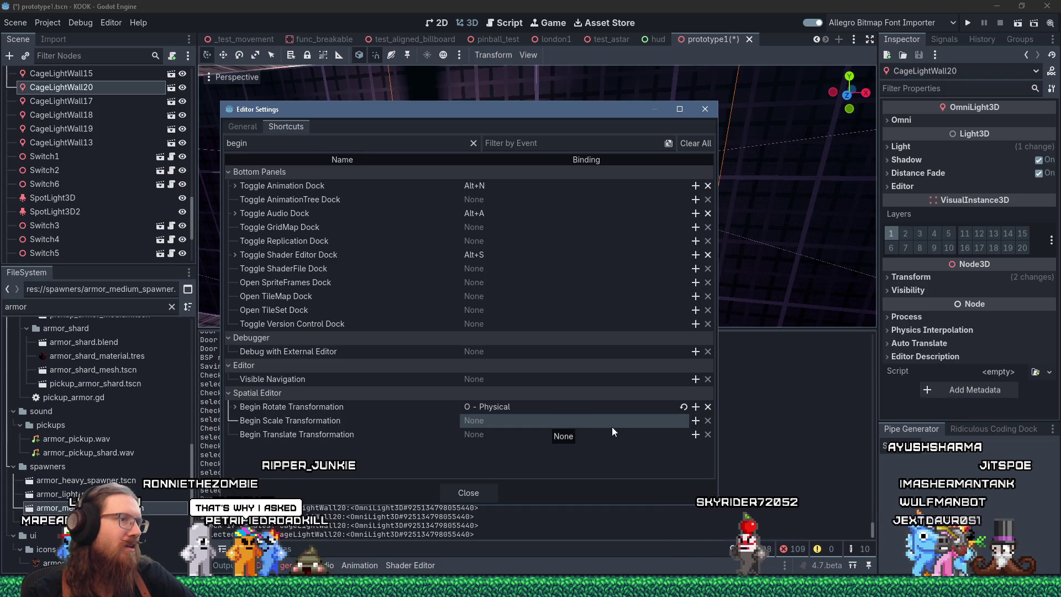
left_click(695, 421)
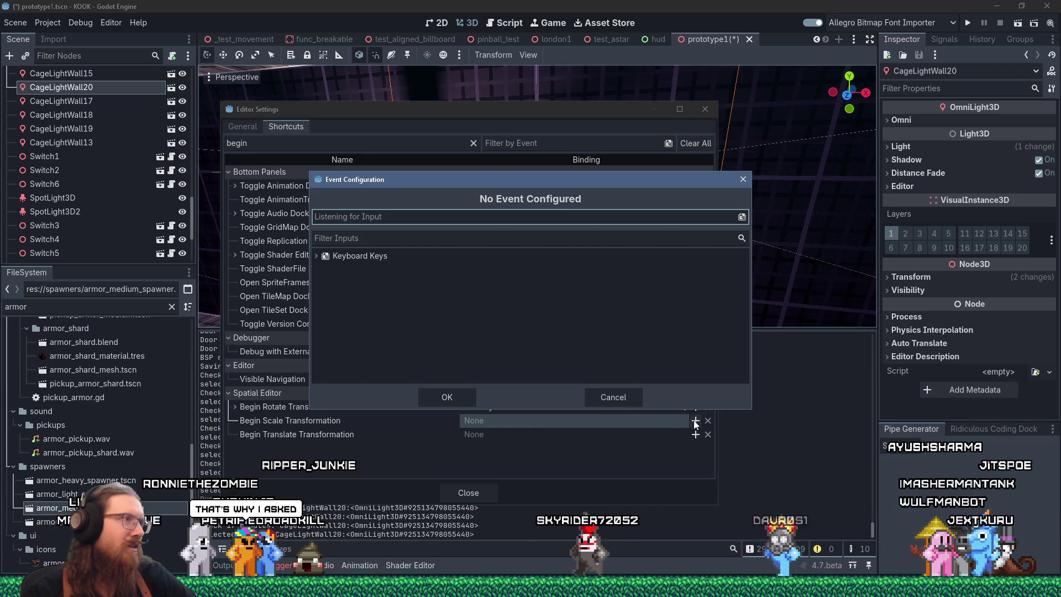
key("semicolon")
key("Return")
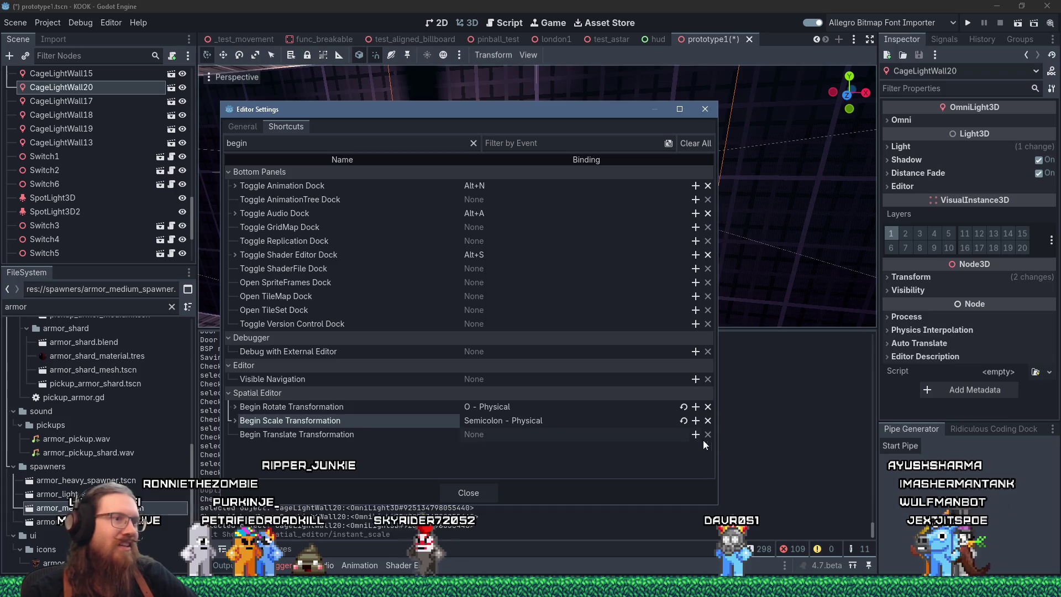
left_click(695, 435)
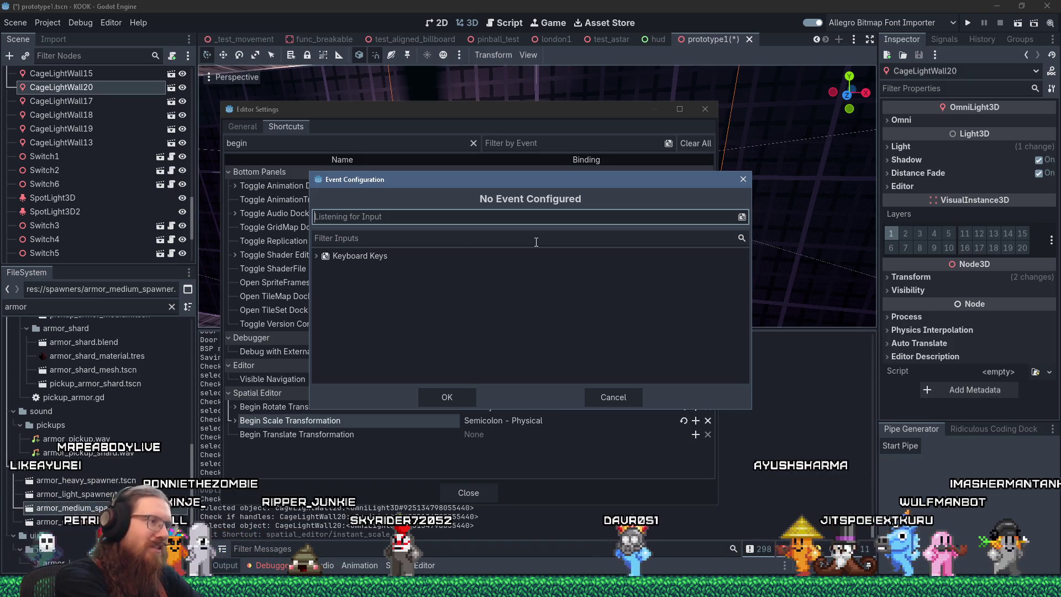
key("u")
key("Return")
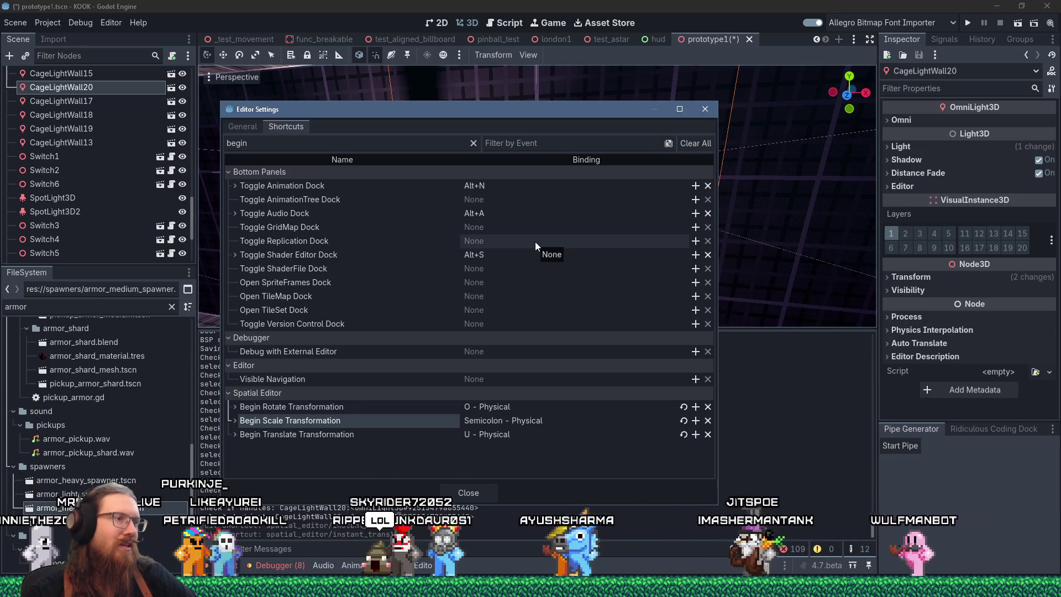
left_click(705, 109)
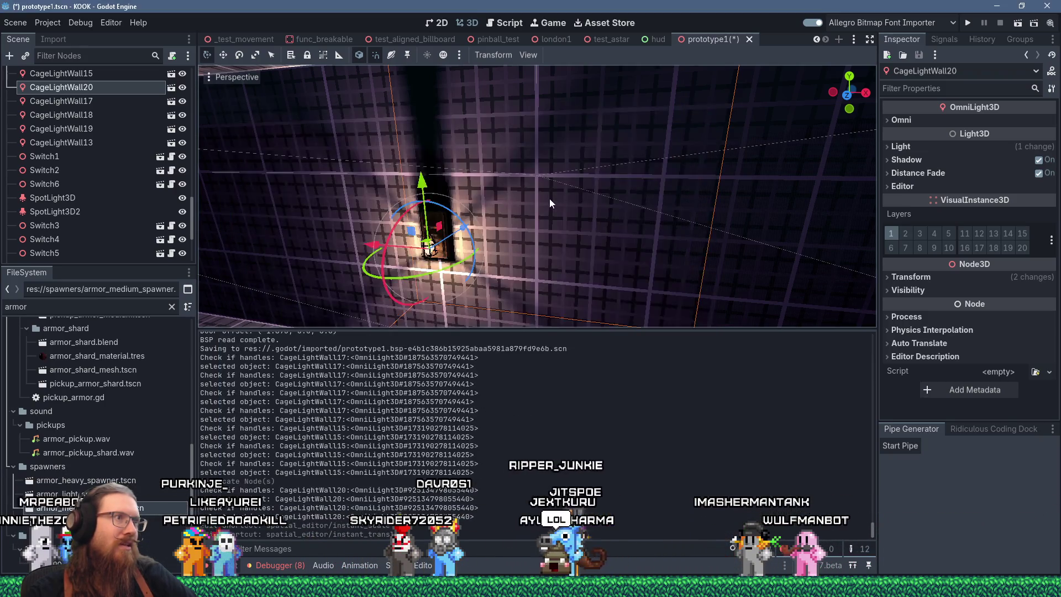
Slide the CageLightWall20 light 2 units along X on the corridor wall.
key("g")
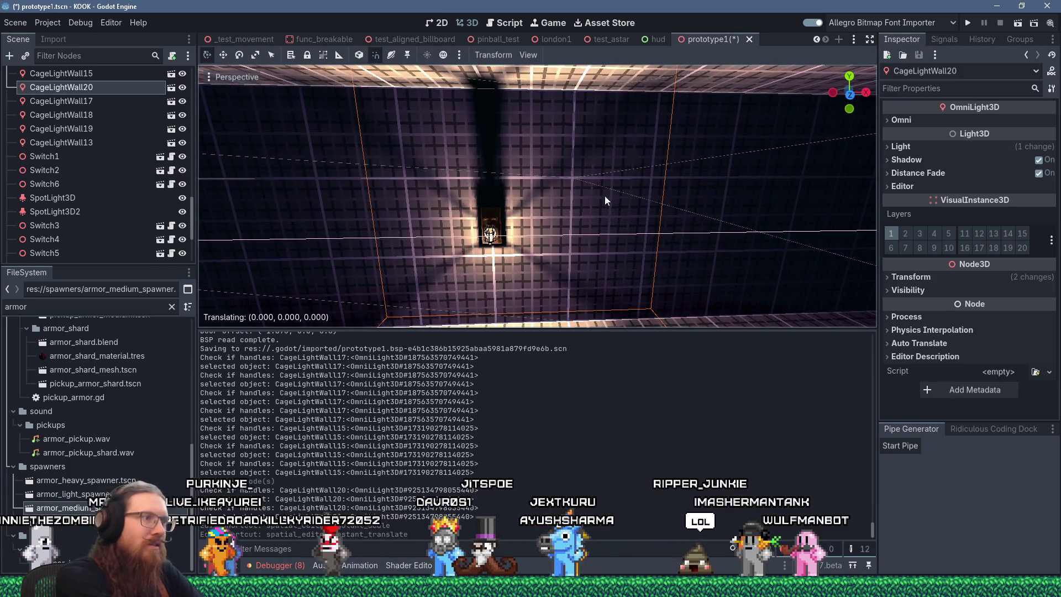
left_click(604, 196)
mouse_move(599, 228)
left_mouse_down()
mouse_move(496, 236)
mouse_move(479, 207)
left_mouse_up()
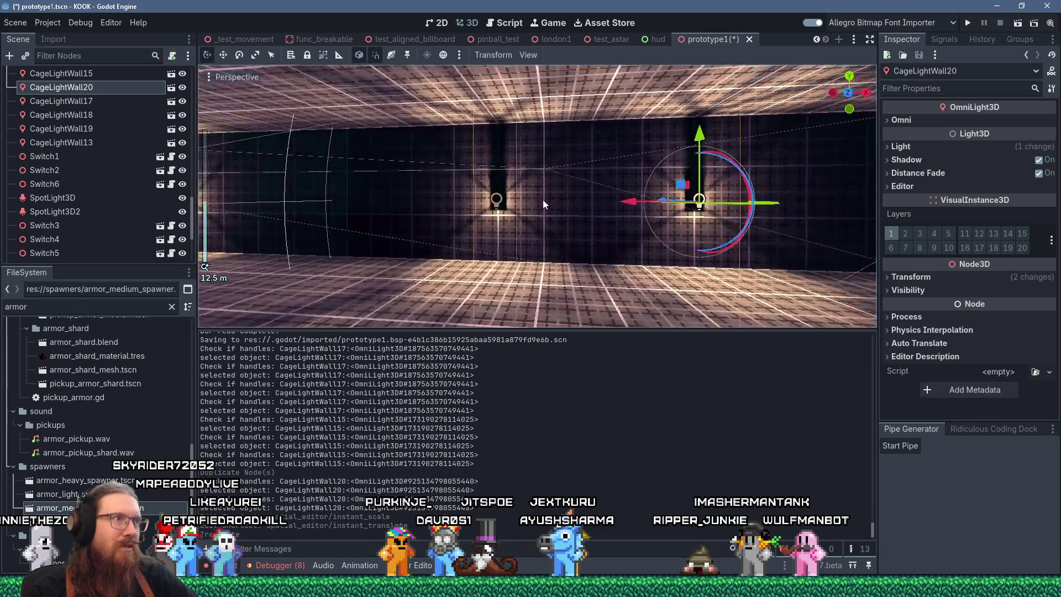
key("f")
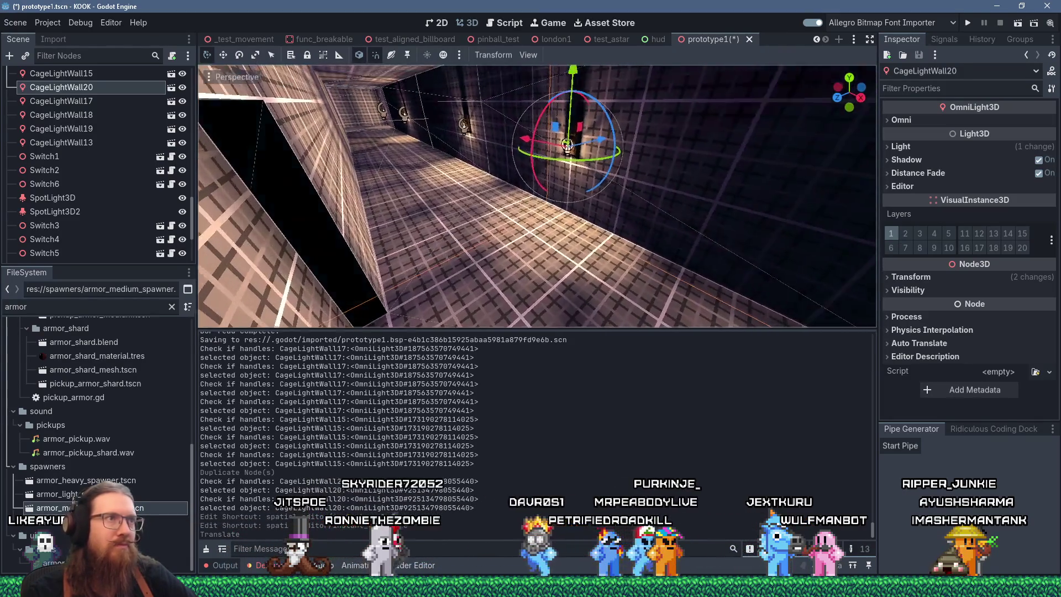
left_click_drag(510, 152, 547, 164)
scroll(554, 199, "up", 5)
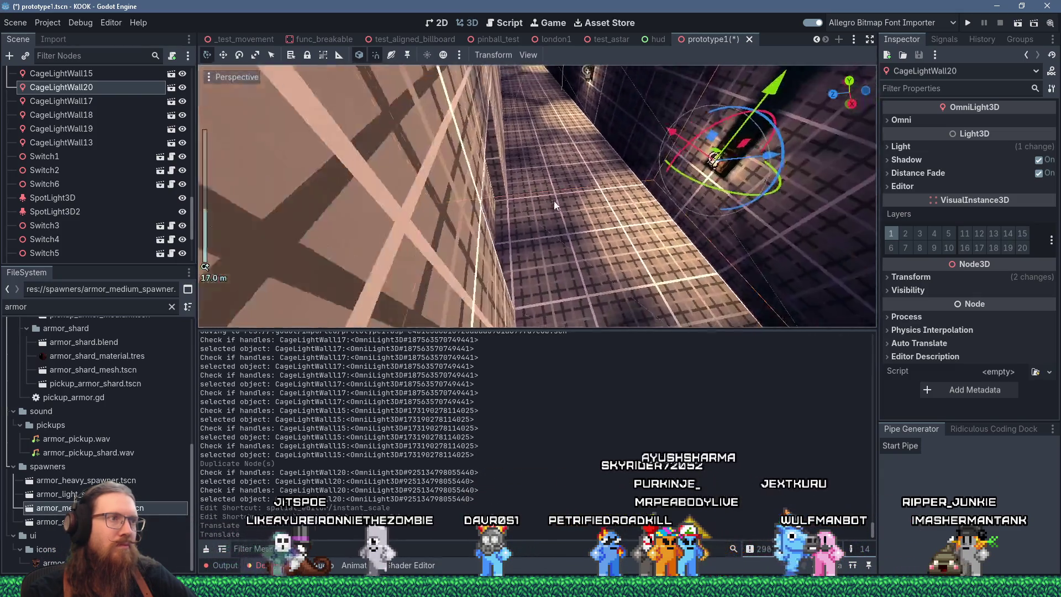
scroll(618, 163, "up", 5)
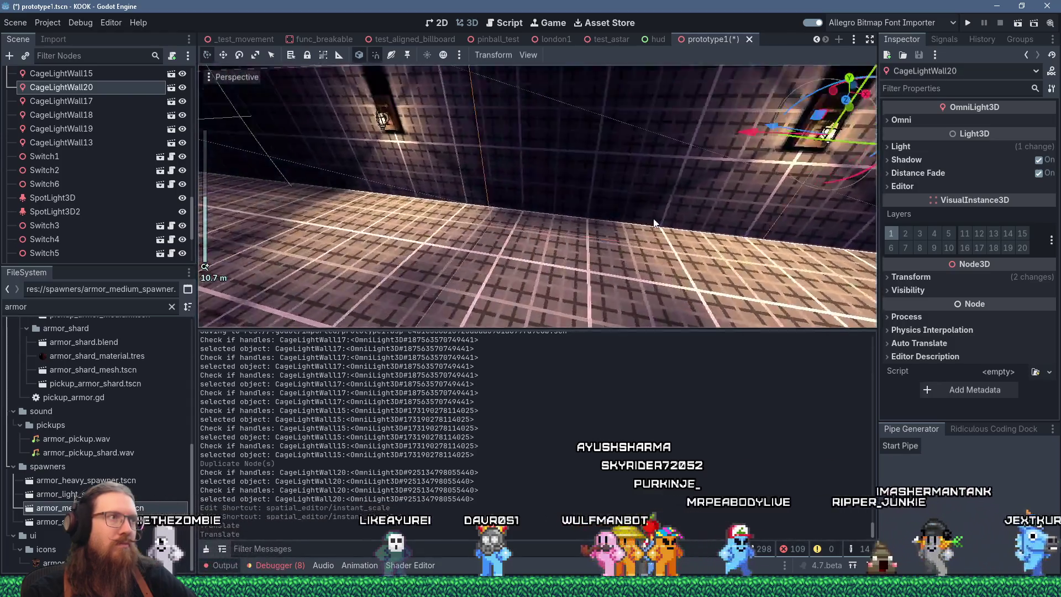
Select CageLightWall15, deselect it, then select the CageLightWall14 wall light.
mouse_move(654, 223)
left_mouse_down()
mouse_move(571, 171)
mouse_move(567, 201)
mouse_move(385, 190)
mouse_move(581, 216)
mouse_move(504, 211)
mouse_move(492, 189)
mouse_move(577, 195)
mouse_move(438, 202)
mouse_move(580, 227)
mouse_move(452, 211)
mouse_move(624, 210)
mouse_move(478, 186)
mouse_move(439, 215)
left_mouse_up()
left_click(568, 202)
left_click(497, 194)
left_click(495, 186)
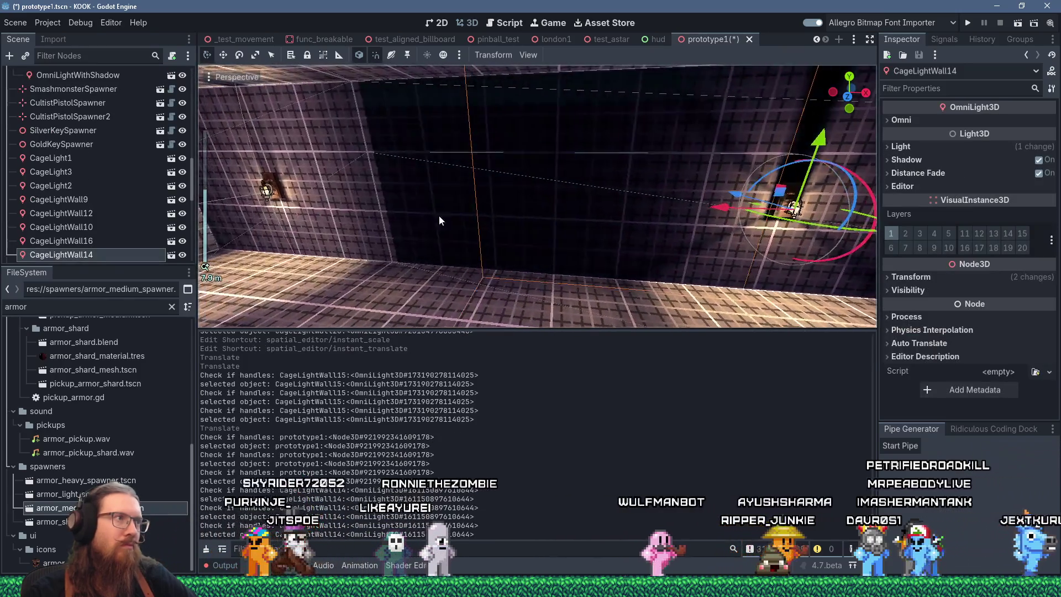
Add CageLightWall10 to the selection and delete both selected lights.
left_click(267, 189, "shift")
key("Delete")
key("Return")
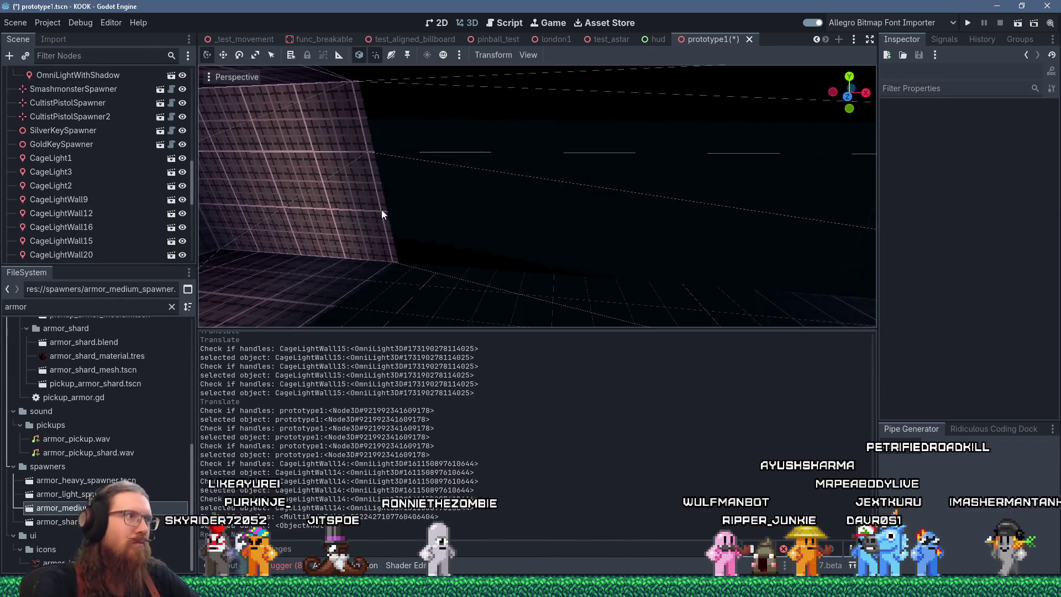
Duplicate CageLightWall20 and CageLightWall15, move the copies left, and delete the CageLightWall22 copy.
scroll(456, 207, "down", 5)
mouse_move(293, 193)
left_mouse_down()
mouse_move(537, 203)
mouse_move(417, 204)
left_mouse_up()
mouse_move(734, 179)
left_mouse_down()
mouse_move(737, 190)
mouse_move(625, 193)
mouse_move(718, 191)
left_mouse_up()
left_click(825, 185)
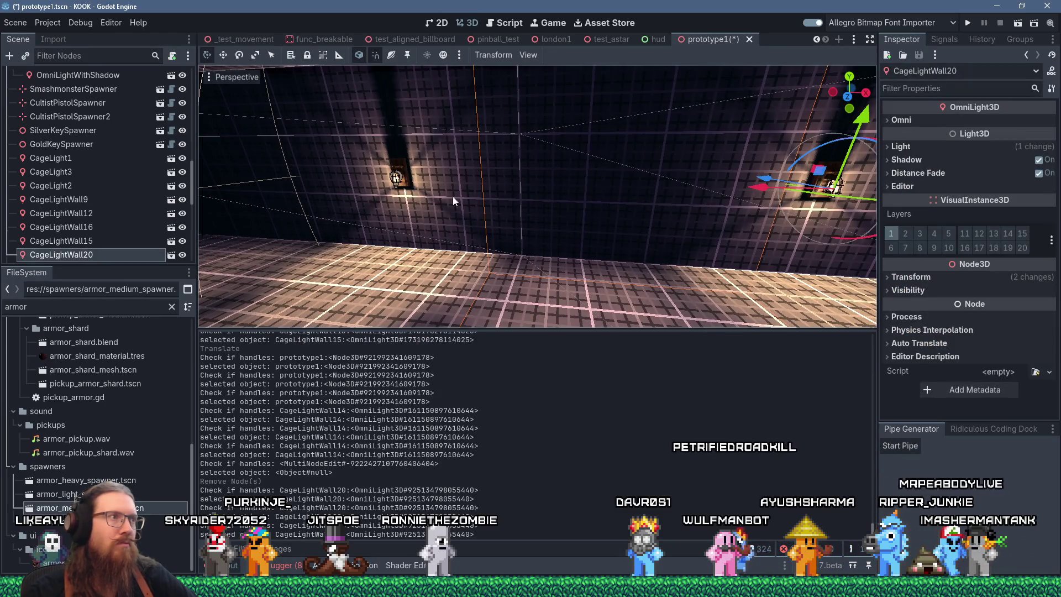
left_click(395, 178, "shift")
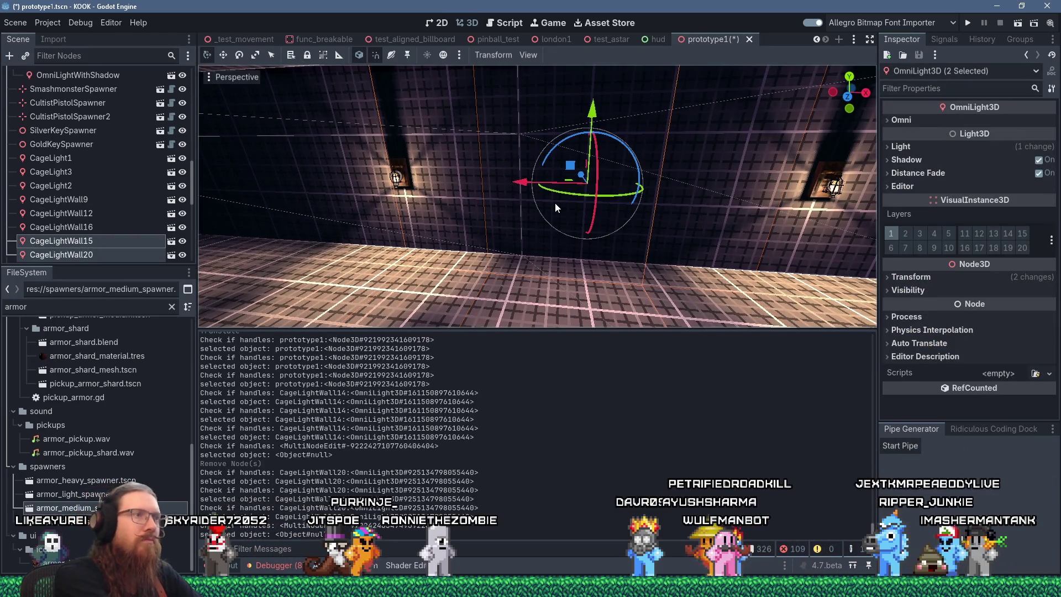
key("ctrl+d")
left_click_drag(520, 182, 203, 180)
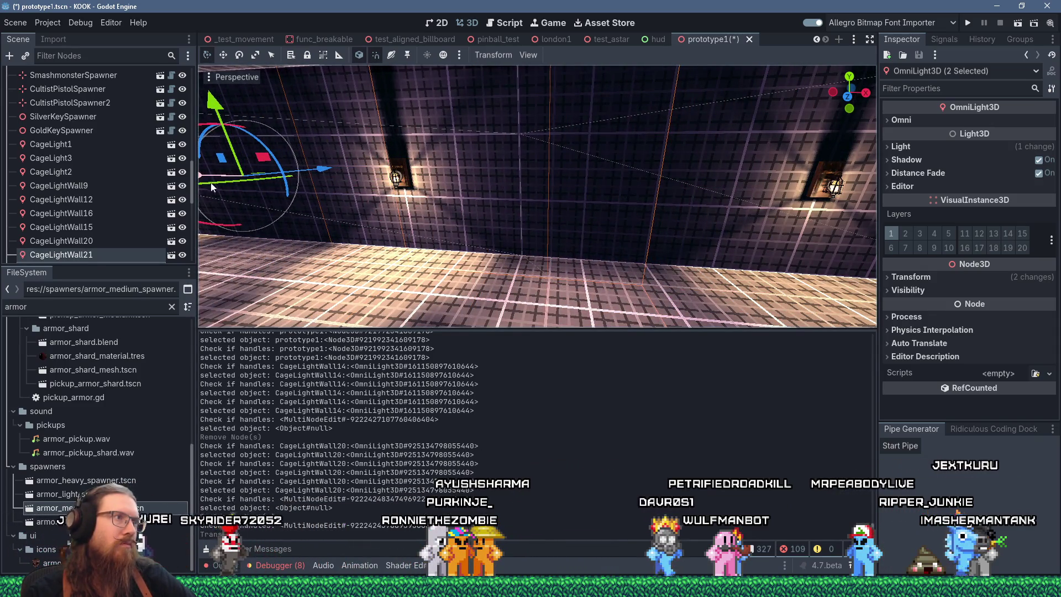
left_click(396, 178)
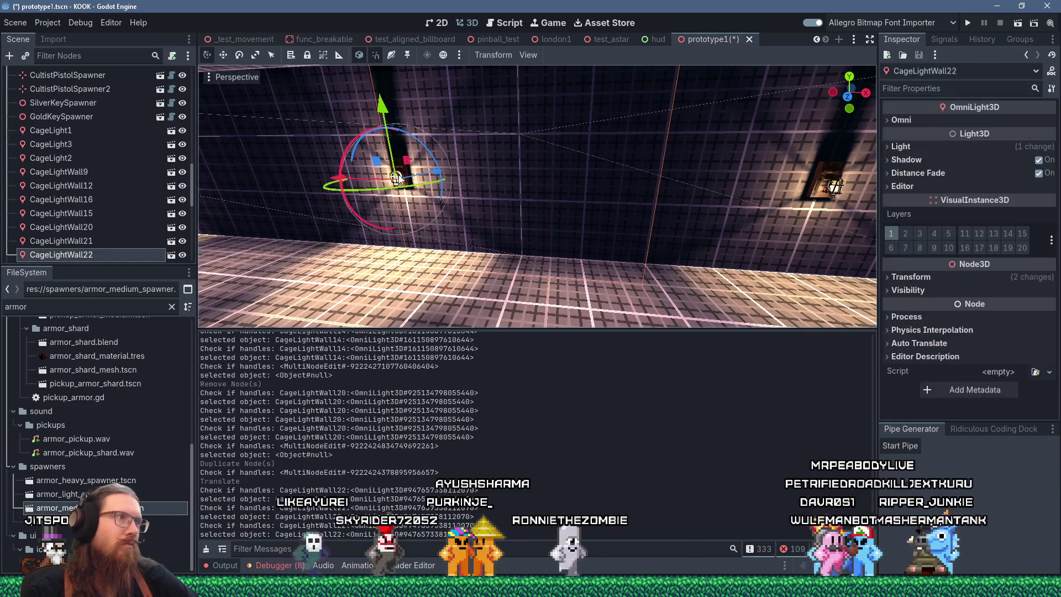
key("Delete")
key("Return")
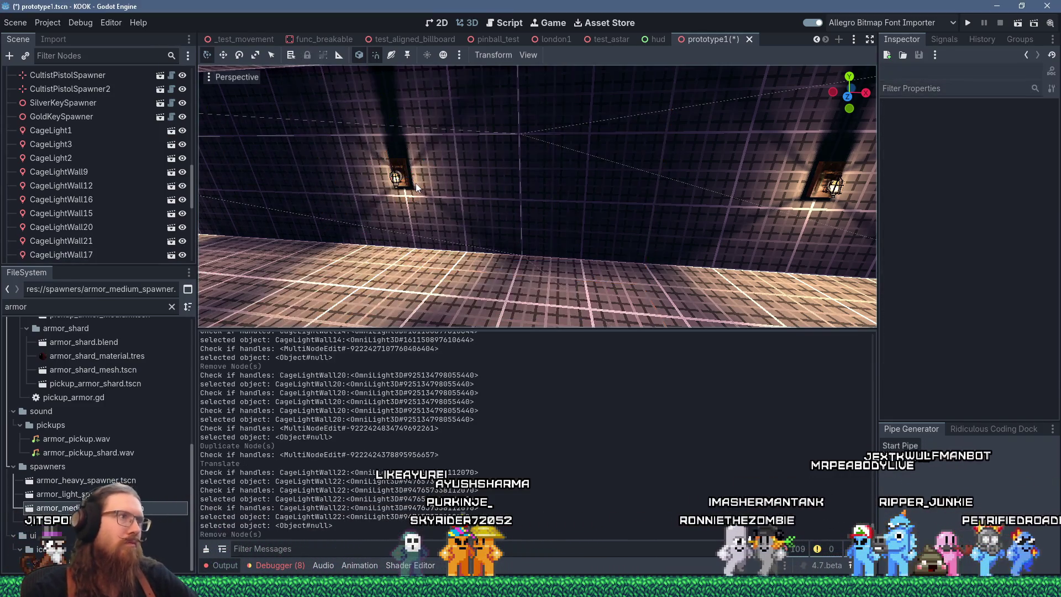
Duplicate CageLightWall15 and CageLightWall21, slide the copies left, then remove CageLightWall22.
left_click(386, 180)
scroll(429, 210, "up", 3)
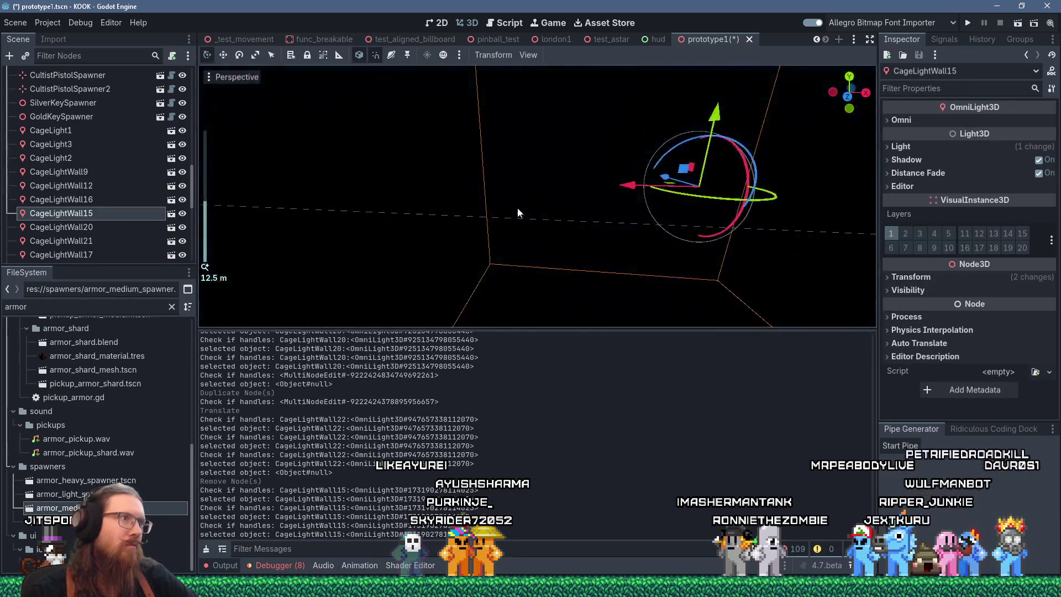
scroll(479, 205, "down", 2)
left_click(447, 167, "shift")
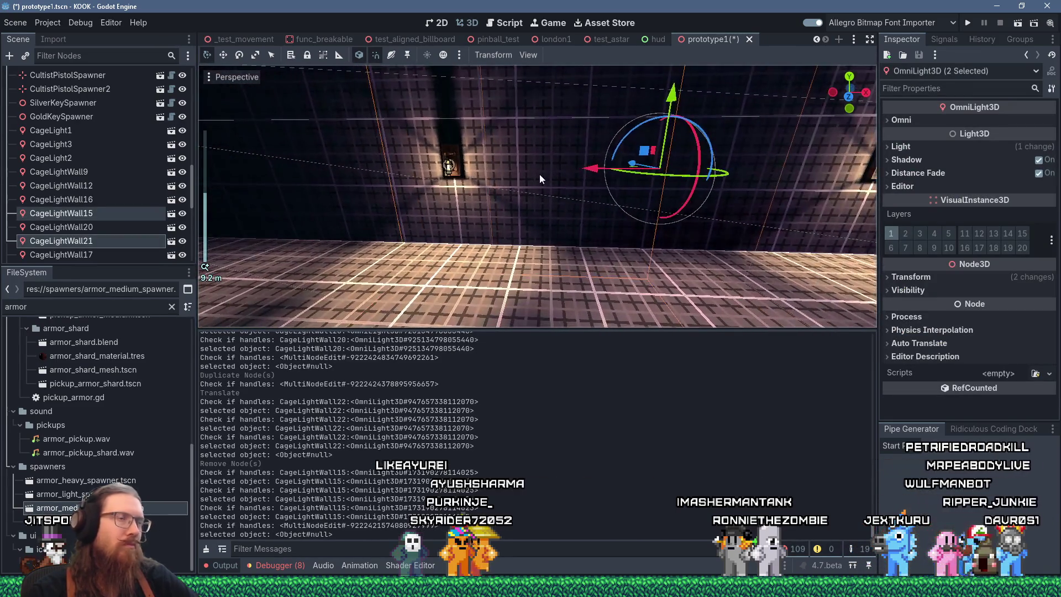
scroll(575, 180, "down", 2)
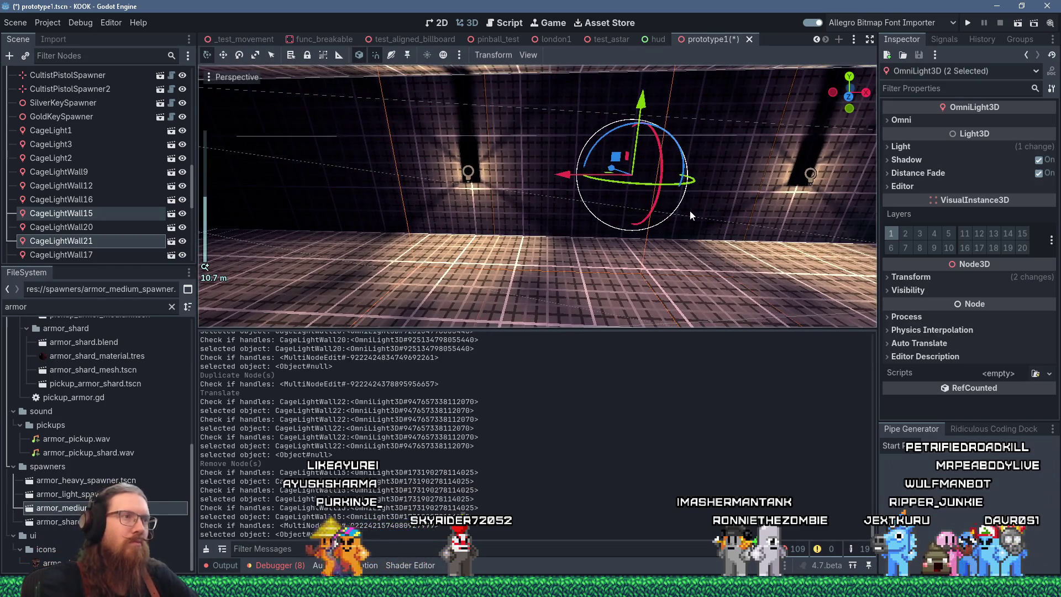
key("ctrl+d")
left_click_drag(569, 180, 267, 188)
scroll(450, 204, "up", 4)
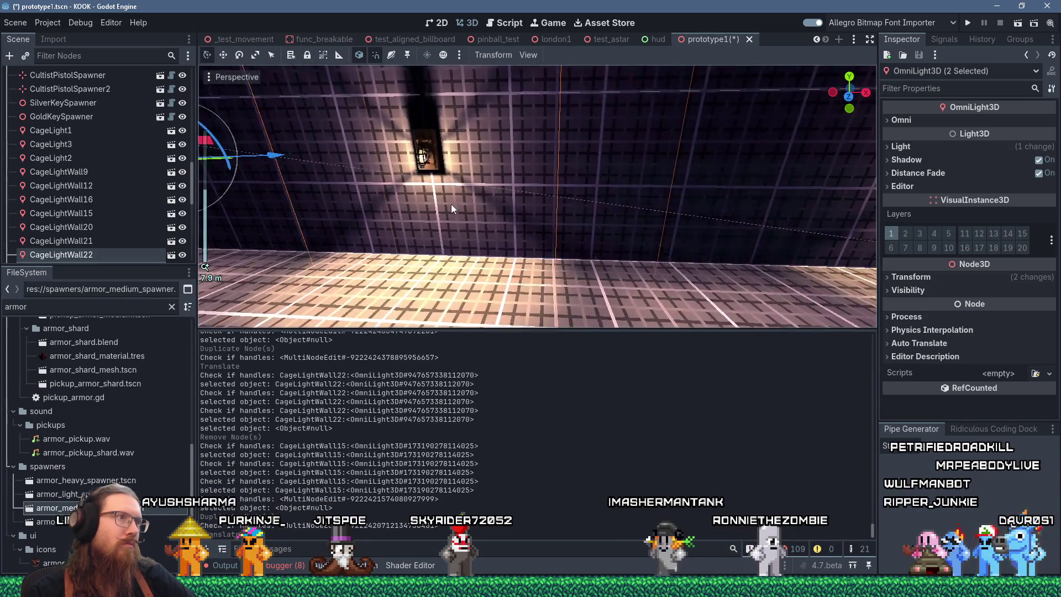
left_click(429, 160)
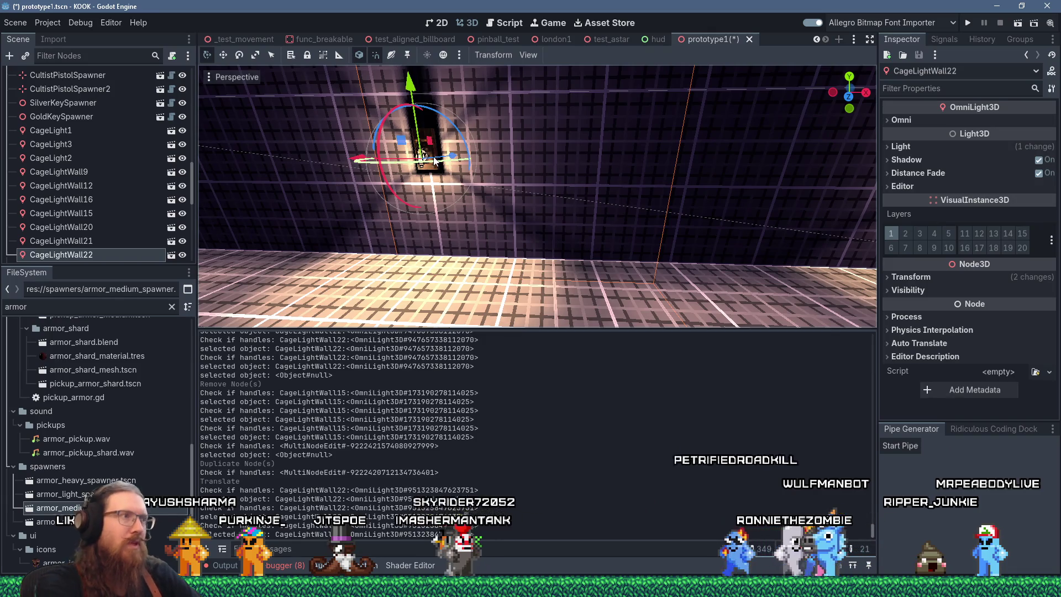
key("Delete")
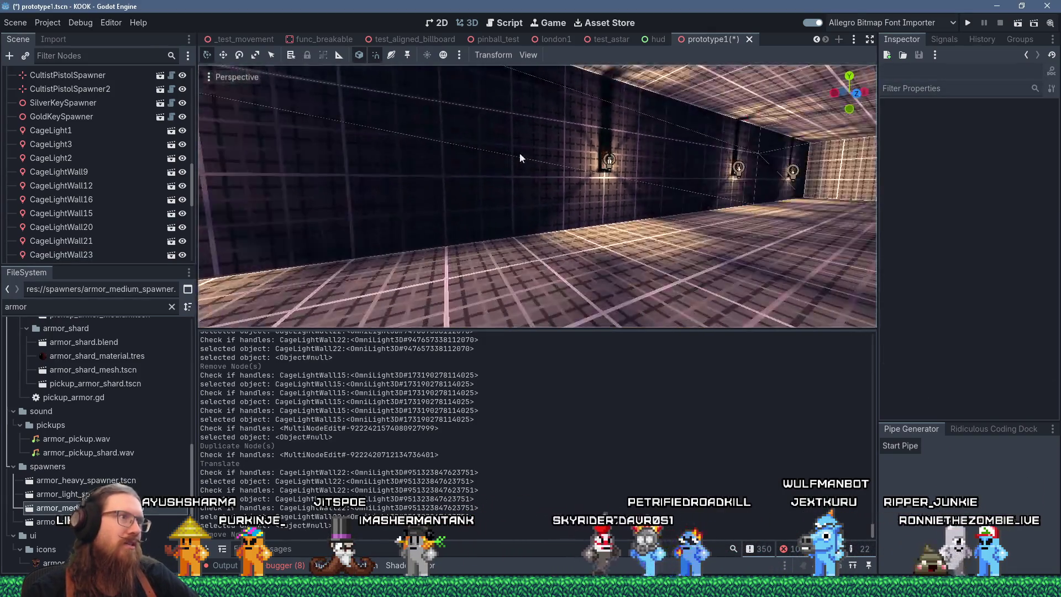
Move CageLightWall21, CageLightWall23 and a third cage light -1 along X with 'gx-1'.
mouse_move(732, 147)
left_mouse_down()
mouse_move(705, 161)
mouse_move(740, 135)
mouse_move(681, 181)
mouse_move(639, 191)
mouse_move(657, 197)
mouse_move(574, 223)
mouse_move(565, 192)
mouse_move(565, 207)
mouse_move(490, 188)
mouse_move(349, 196)
mouse_move(545, 168)
mouse_move(311, 165)
left_mouse_up()
scroll(647, 201, "up", 2)
scroll(566, 207, "up", 3)
left_click(239, 162)
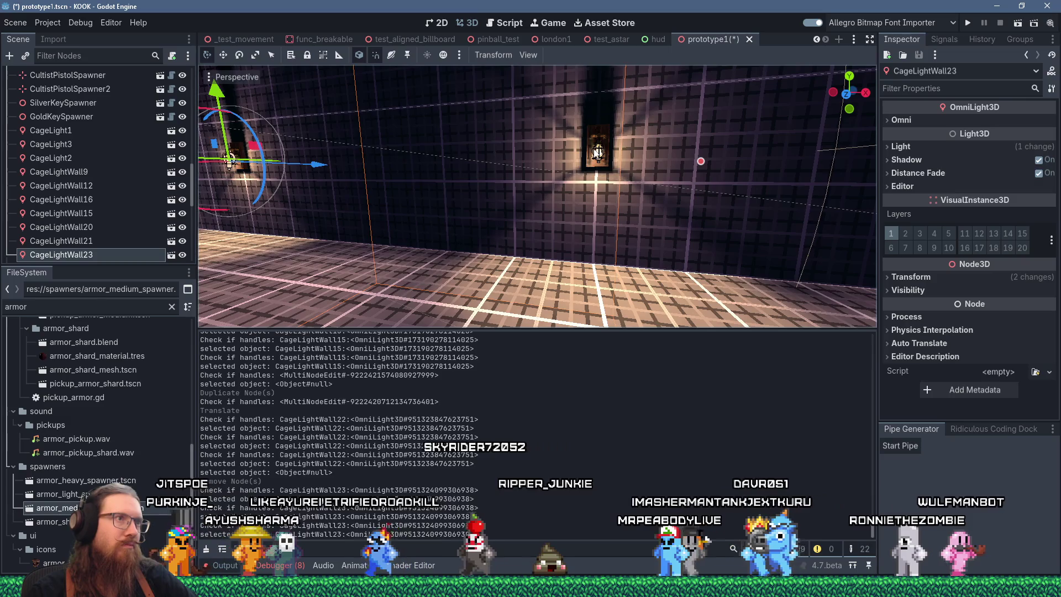
mouse_move(765, 180)
left_mouse_down()
mouse_move(289, 177)
mouse_move(553, 177)
mouse_move(669, 191)
mouse_move(459, 167)
mouse_move(625, 194)
mouse_move(622, 206)
left_mouse_up()
left_click(605, 166, "shift")
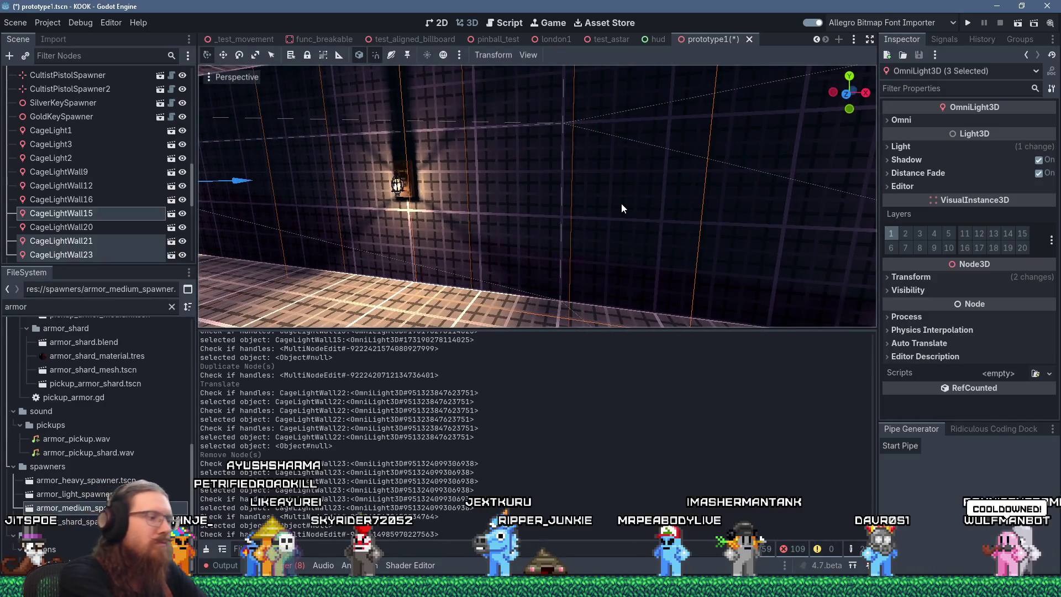
type("gx")
type("-1.0, 0.0, 0.0)")
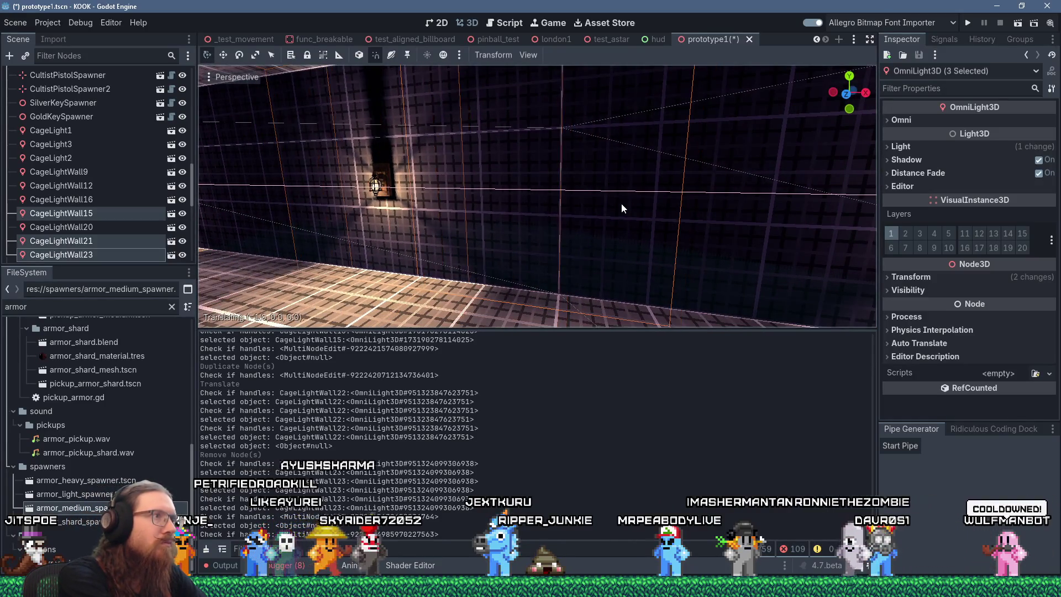
key("Return")
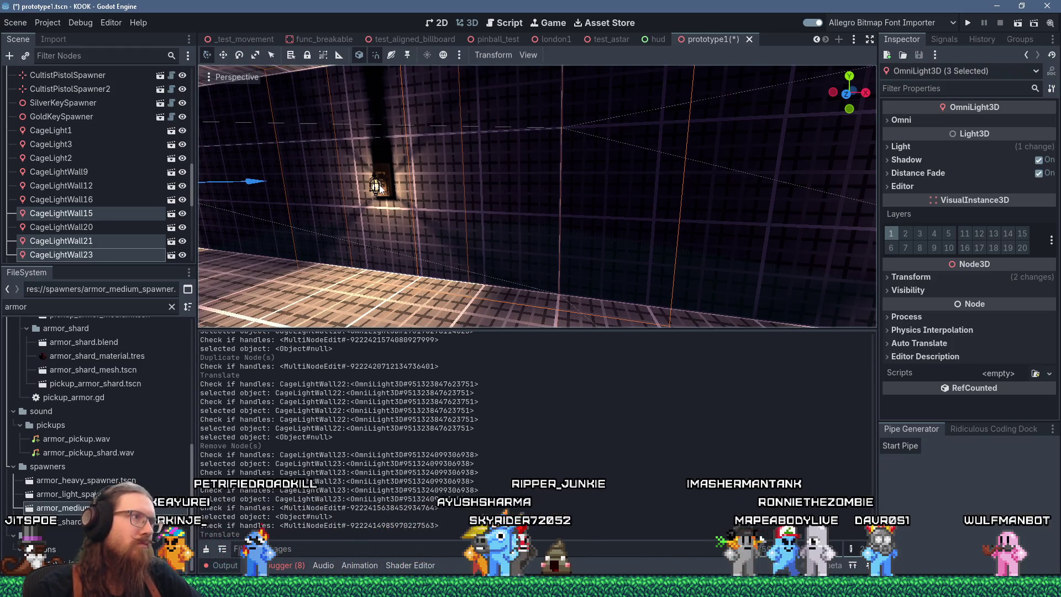
Drop CageLightWall15 from the selection and select three Node3D objects together.
left_click(379, 188, "shift")
scroll(443, 197, "down", 5)
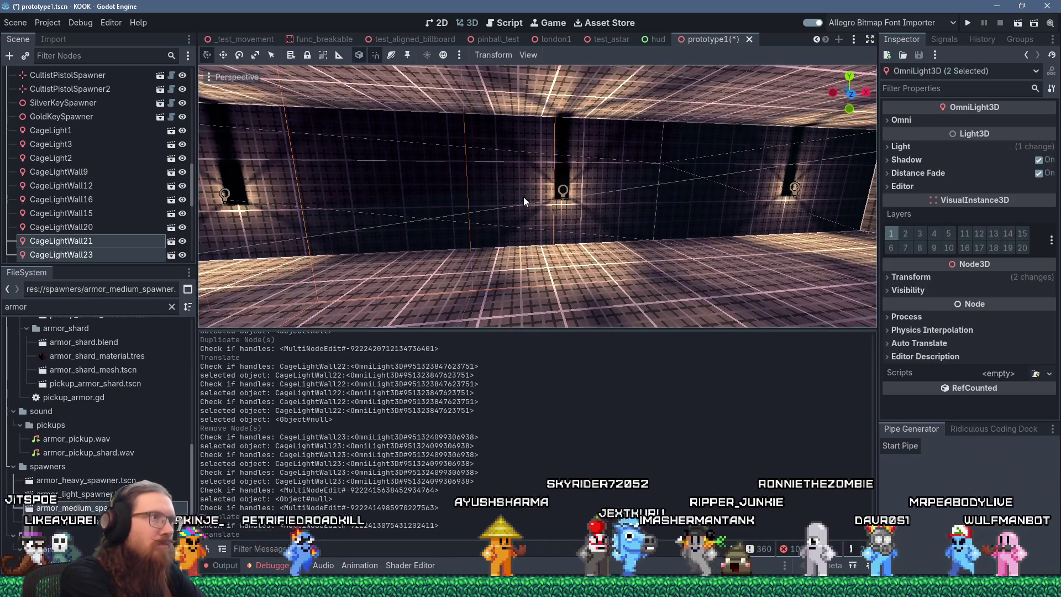
mouse_move(523, 197)
left_mouse_down()
mouse_move(847, 193)
mouse_move(623, 191)
left_mouse_up()
left_click(585, 180, "shift")
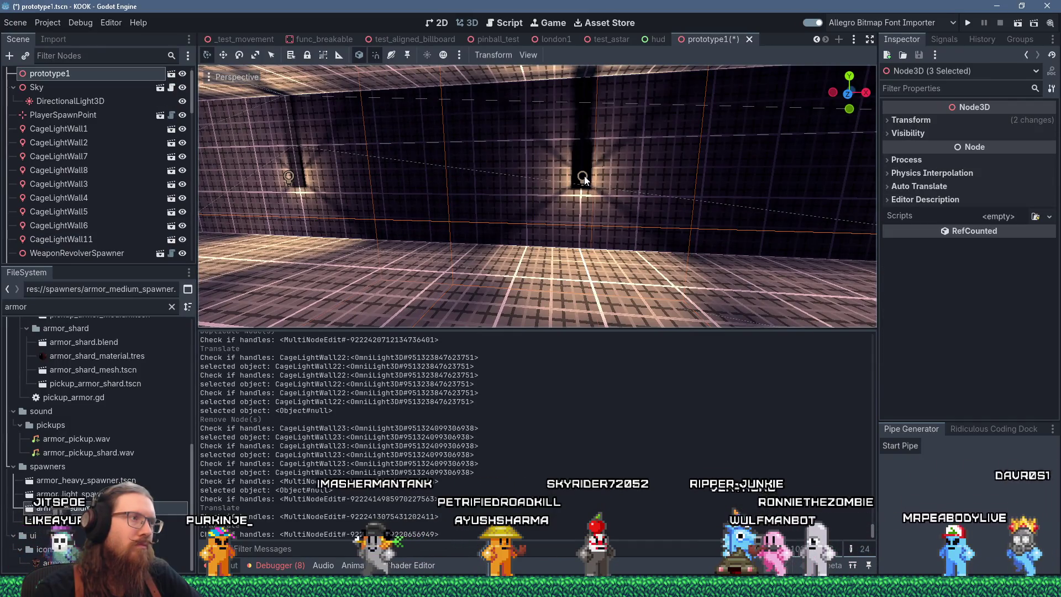
Cancel a stray move, then select CageLightWall23 and frame it in the view.
scroll(584, 180, "down", 3)
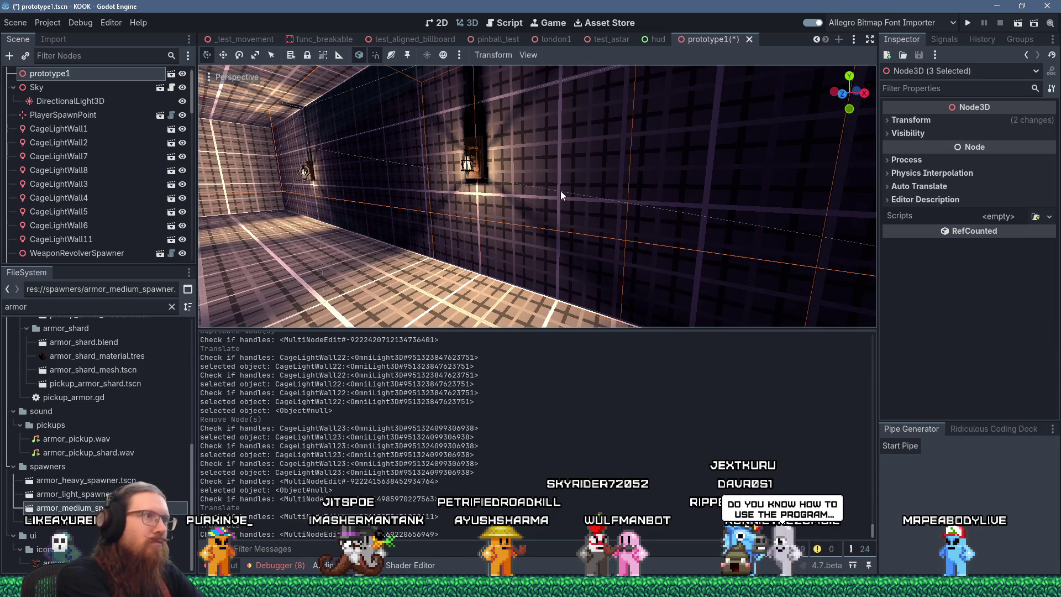
key("g")
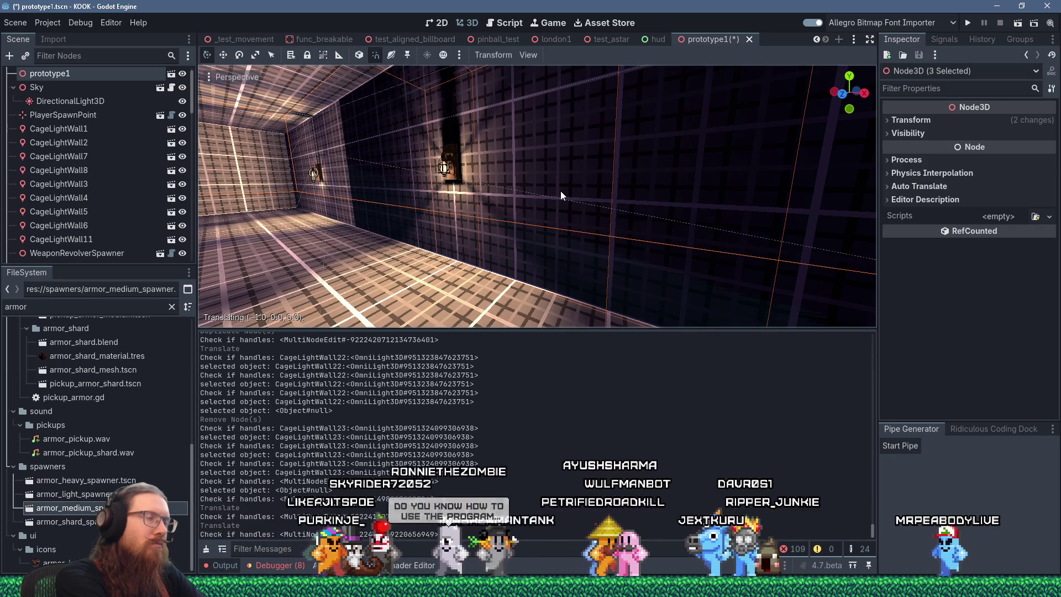
key("Escape")
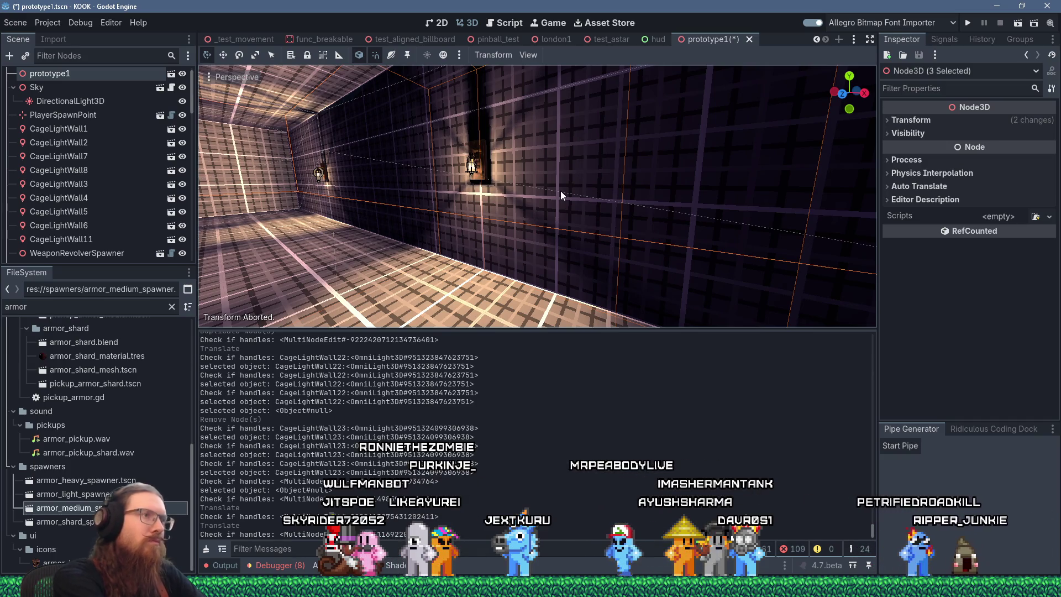
left_click_drag(509, 164, 519, 186)
left_click(349, 185)
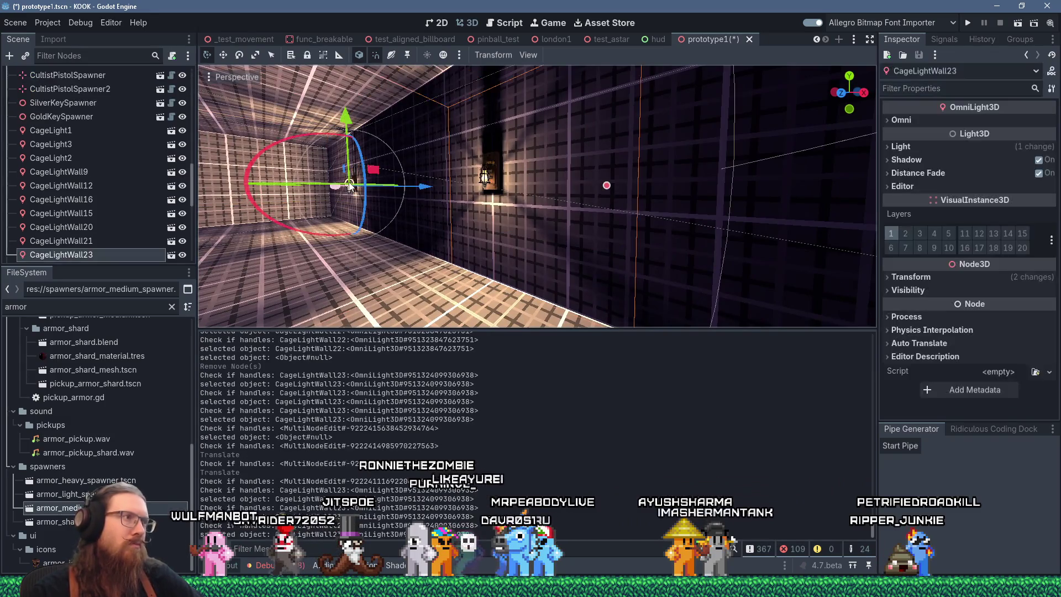
scroll(695, 257, "down", 1)
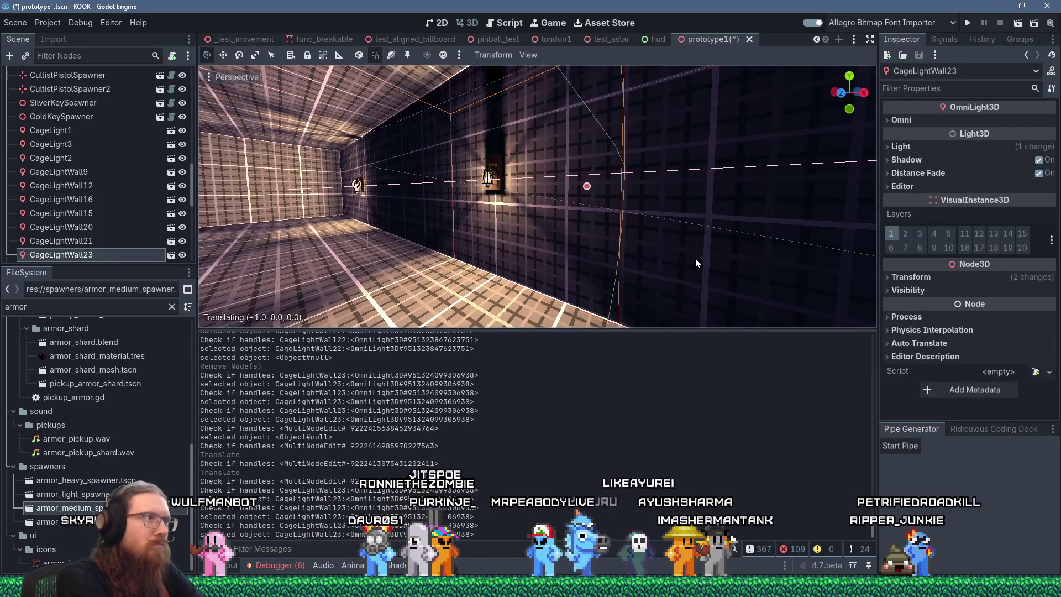
key("f")
scroll(601, 255, "down", 4)
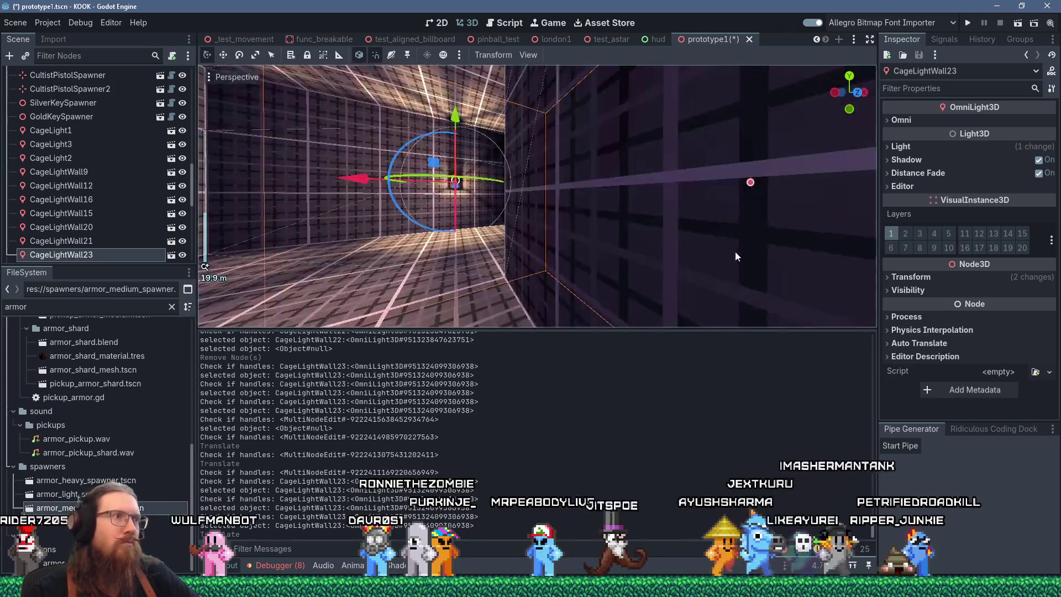
scroll(612, 264, "up", 5)
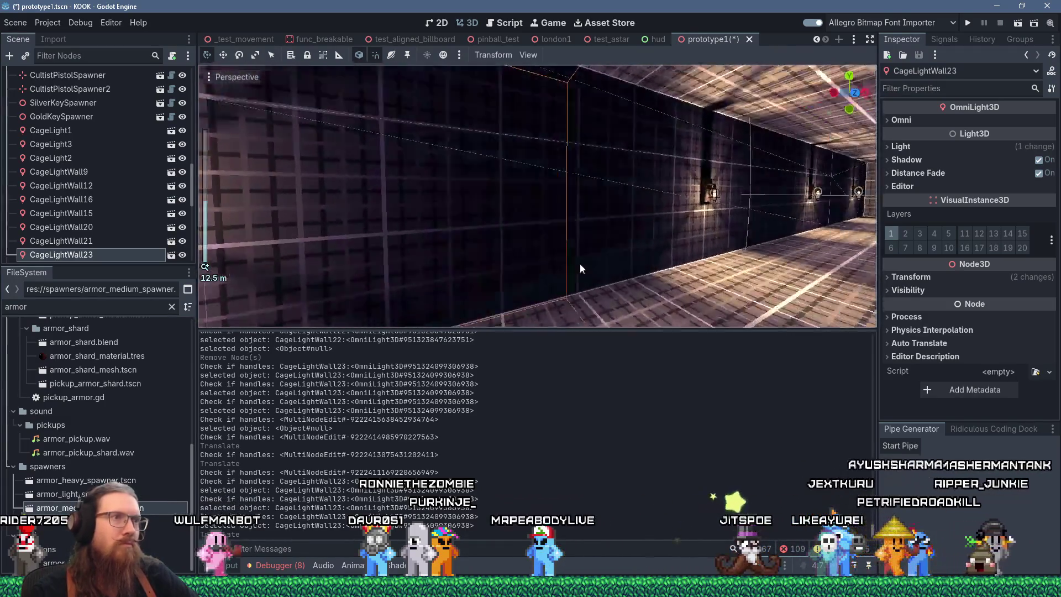
mouse_move(662, 244)
left_mouse_down()
mouse_move(657, 230)
mouse_move(353, 221)
mouse_move(618, 210)
mouse_move(586, 220)
mouse_move(462, 211)
mouse_move(544, 207)
mouse_move(542, 220)
mouse_move(585, 206)
mouse_move(551, 178)
left_mouse_up()
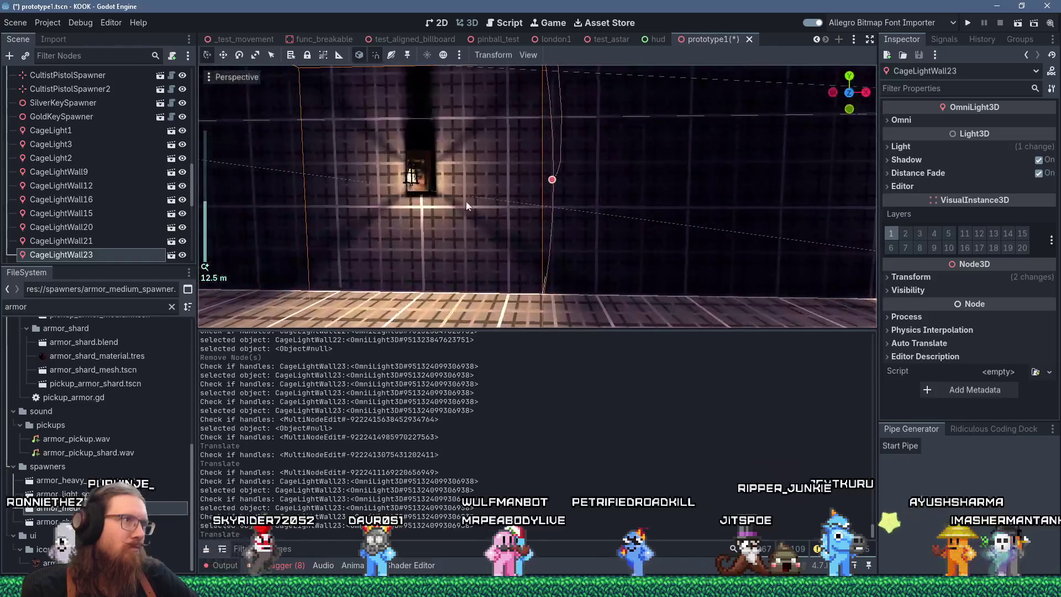
Add CageLightWall21, CageLightWall15 and CageLightWall20 to the selection.
left_click(418, 185, "shift")
mouse_move(641, 214)
left_mouse_down()
mouse_move(455, 216)
mouse_move(748, 204)
mouse_move(793, 218)
mouse_move(495, 198)
left_mouse_up()
left_click(748, 204, "shift")
left_click(549, 171, "shift")
mouse_move(549, 171)
left_mouse_down()
mouse_move(568, 230)
mouse_move(500, 242)
left_mouse_up()
left_click_drag(419, 226, 690, 281)
scroll(689, 281, "down", 2)
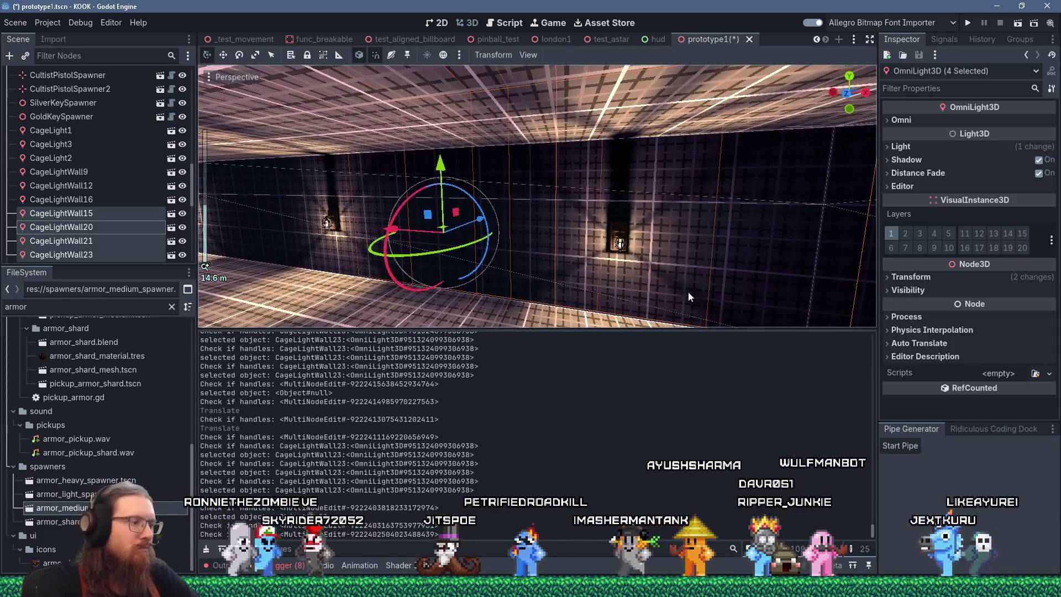
Move the four selected lights 2 units along X, then deselect them.
key("KP_6")
key("KP_6")
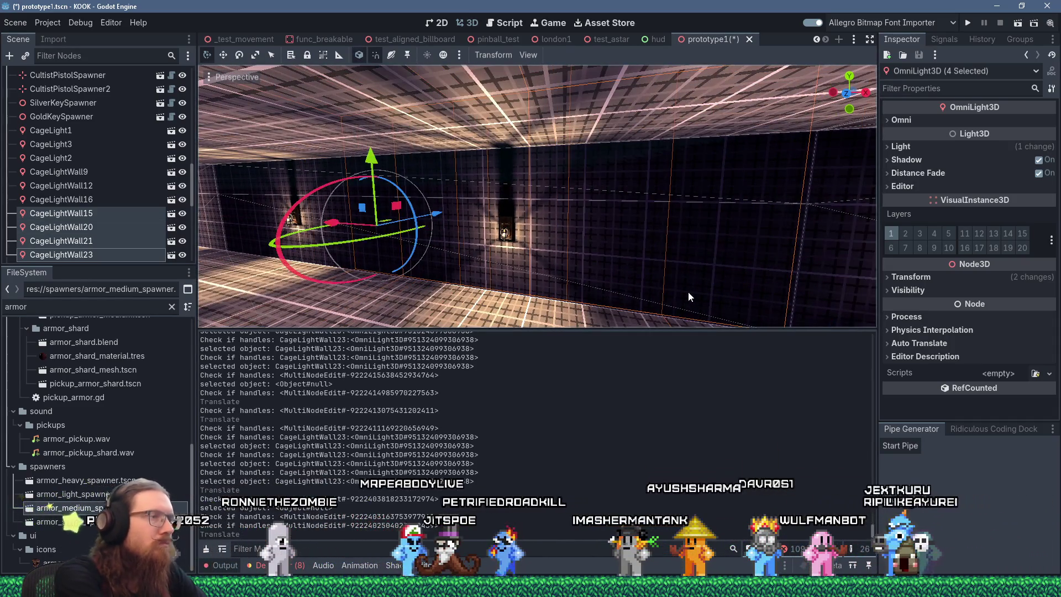
mouse_move(688, 292)
left_mouse_down()
mouse_move(710, 277)
mouse_move(625, 266)
mouse_move(747, 257)
mouse_move(748, 243)
mouse_move(736, 242)
left_mouse_up()
scroll(624, 266, "down", 2)
scroll(748, 243, "down", 3)
scroll(736, 242, "up", 5)
type("gx2")
key("Return")
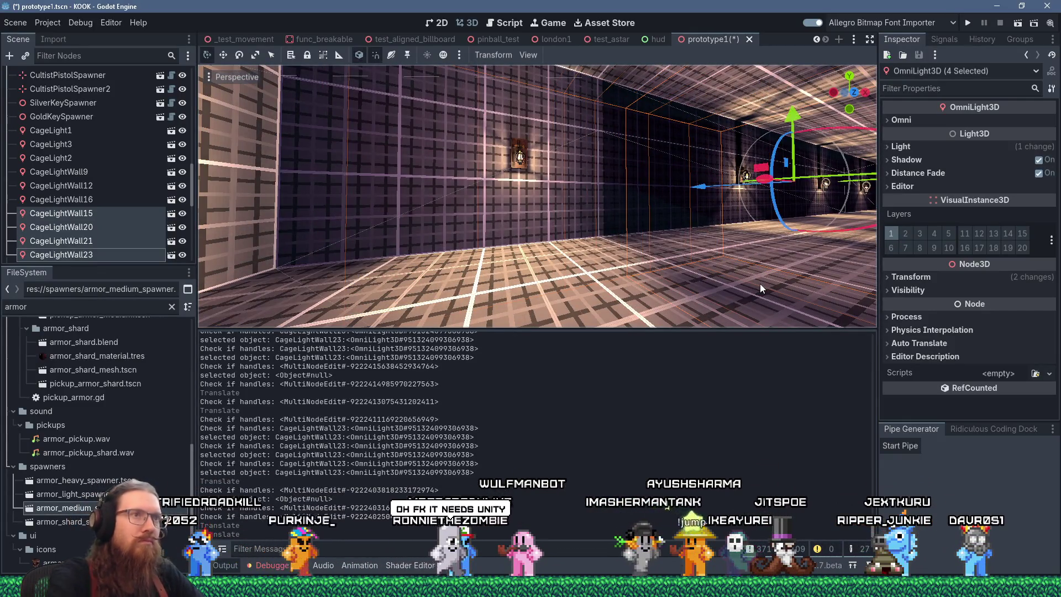
mouse_move(768, 264)
left_mouse_down()
mouse_move(729, 273)
mouse_move(499, 175)
mouse_move(755, 184)
left_mouse_up()
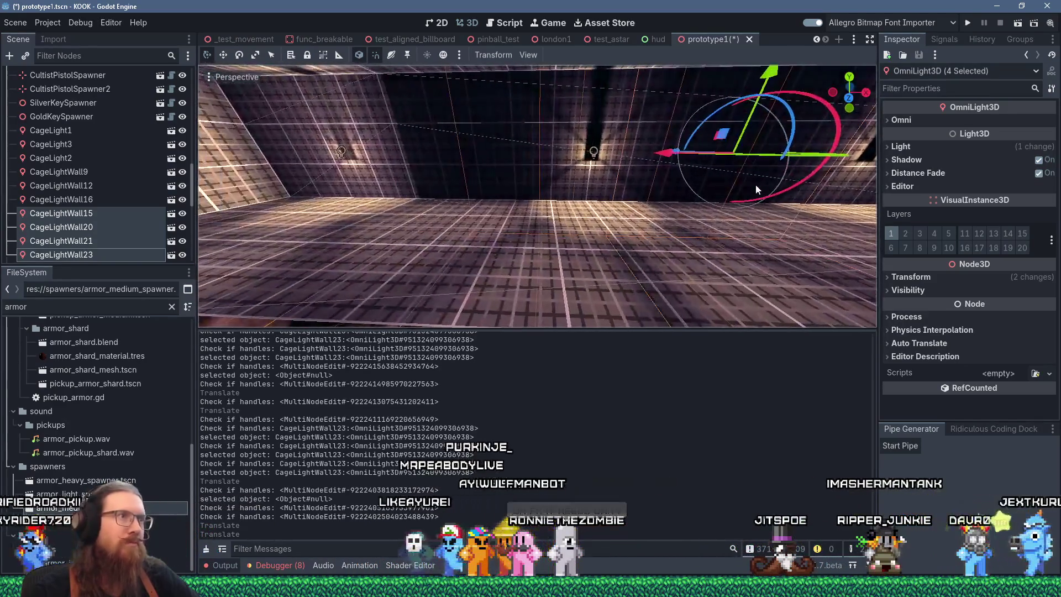
left_click(615, 177)
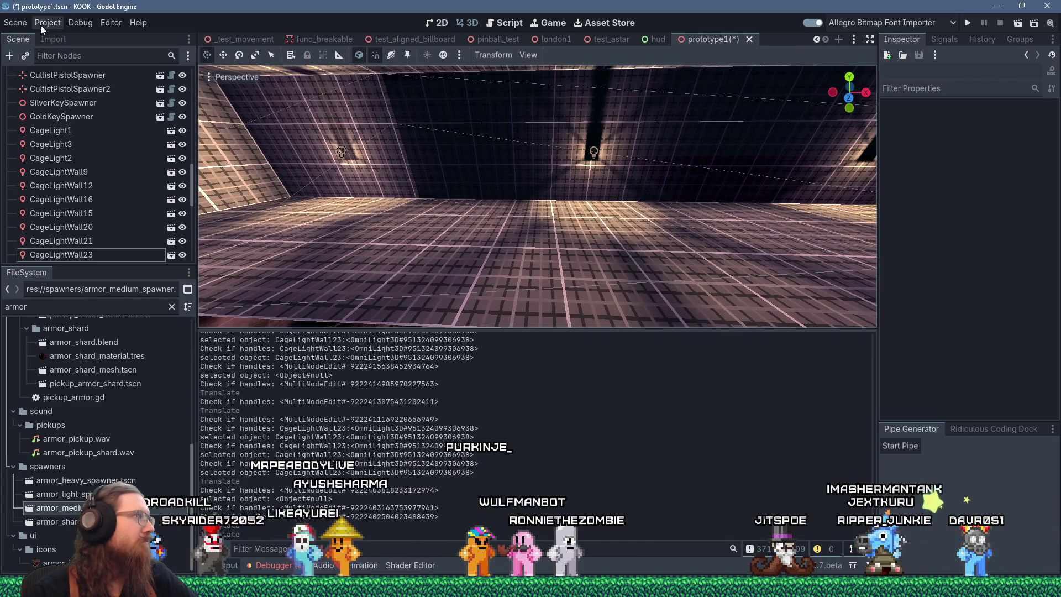
Save the prototype1 scene, then bring the Firefox Reddit post over the editor.
left_click(16, 23)
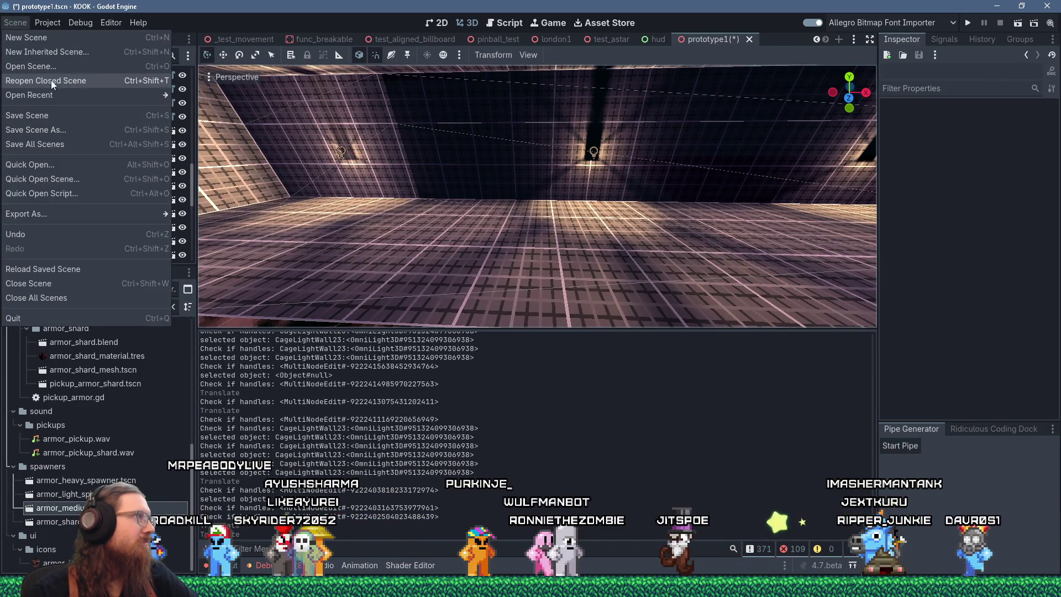
left_click(52, 115)
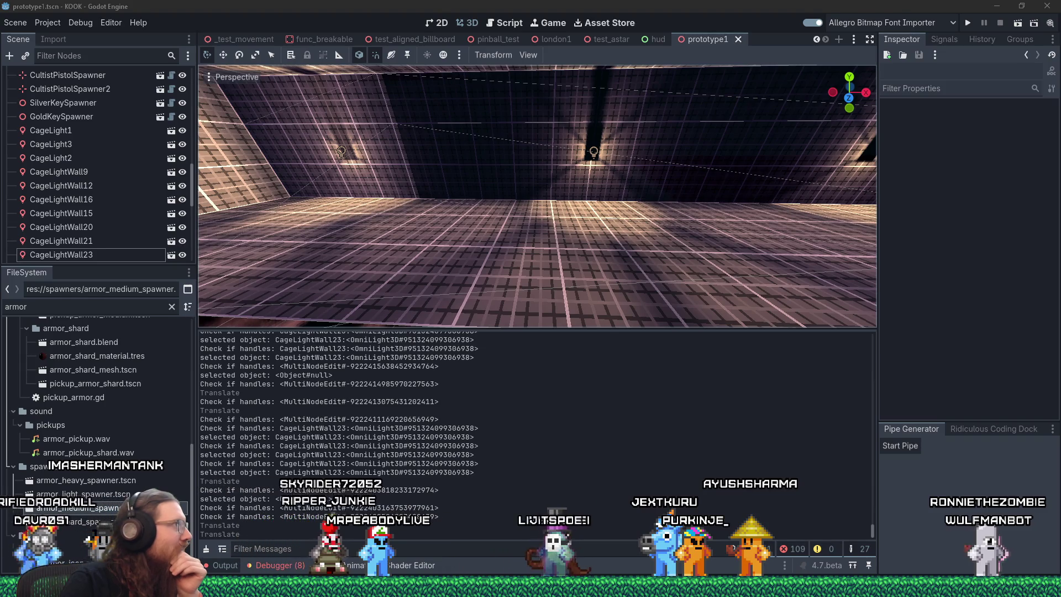
key("alt+Tab")
mouse_move(421, 63)
left_mouse_down()
mouse_move(451, 32)
mouse_move(499, 25)
left_mouse_up()
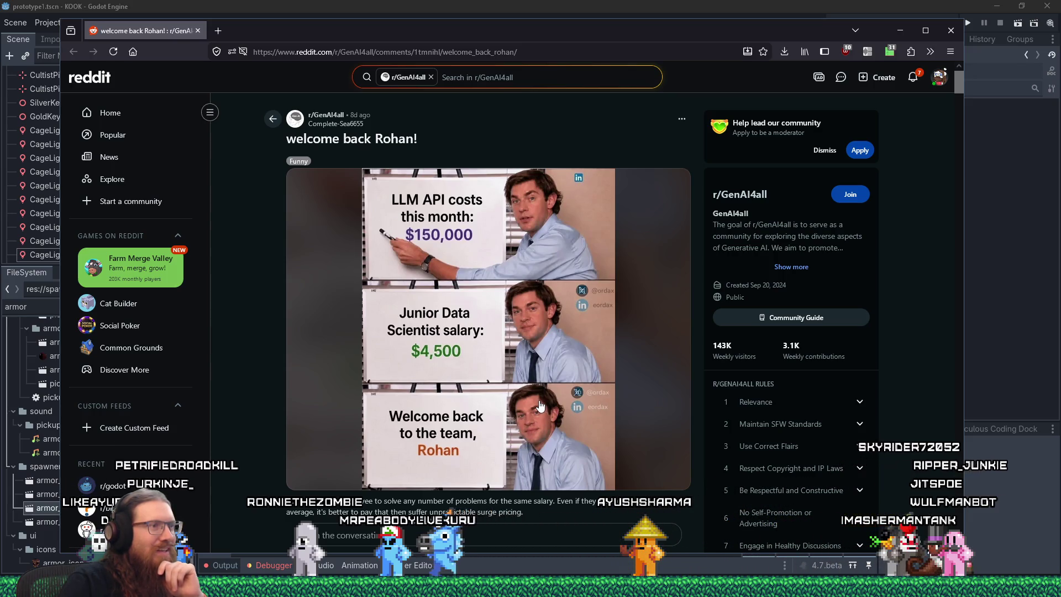
Scroll through the welcome back Rohan! post, then close the Firefox tab.
scroll(539, 403, "down", 4)
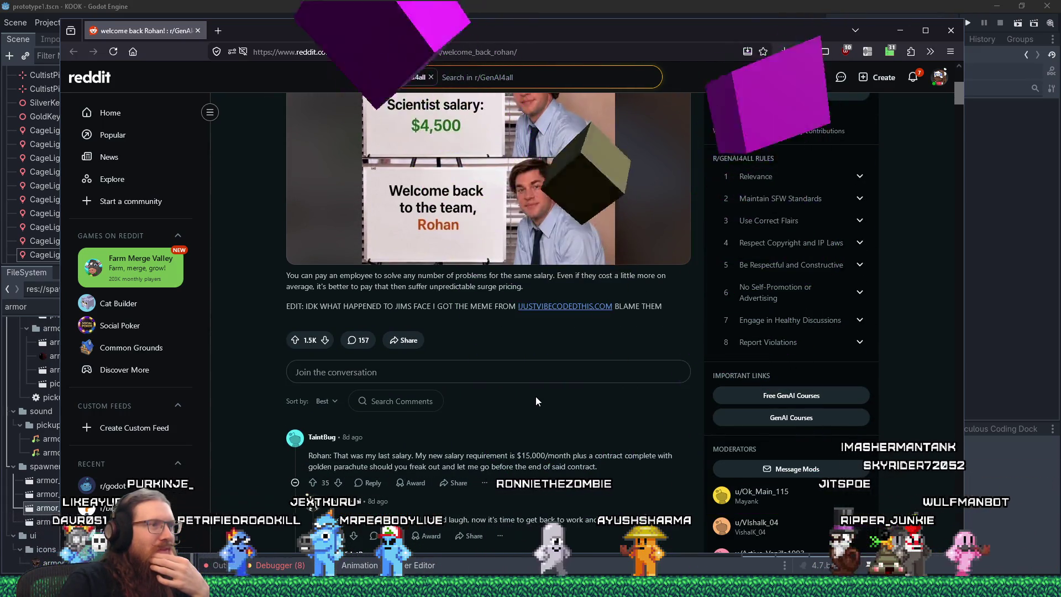
scroll(536, 398, "up", 3)
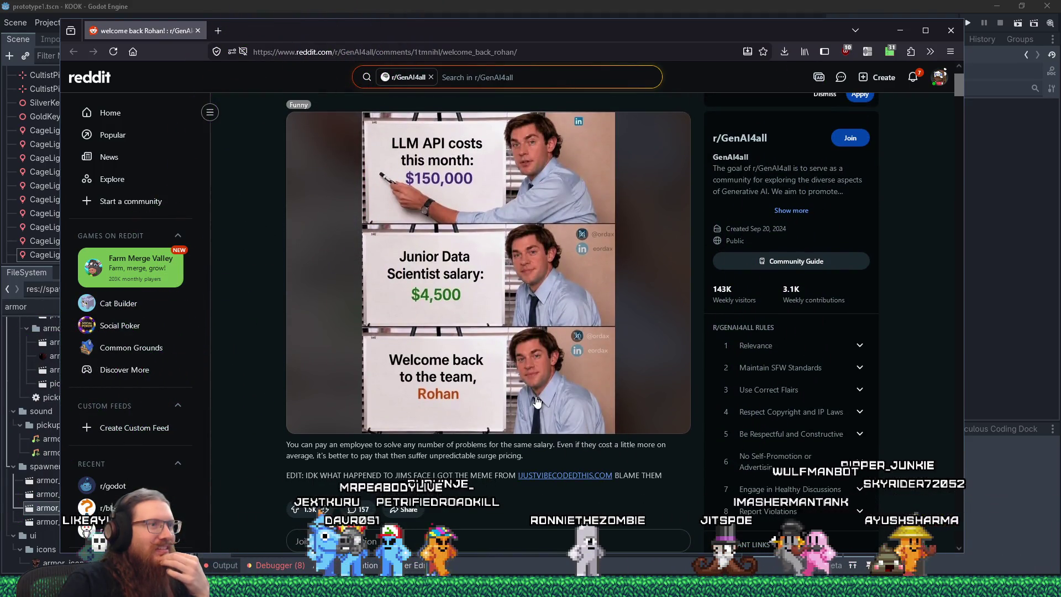
scroll(535, 397, "down", 7)
scroll(532, 395, "up", 5)
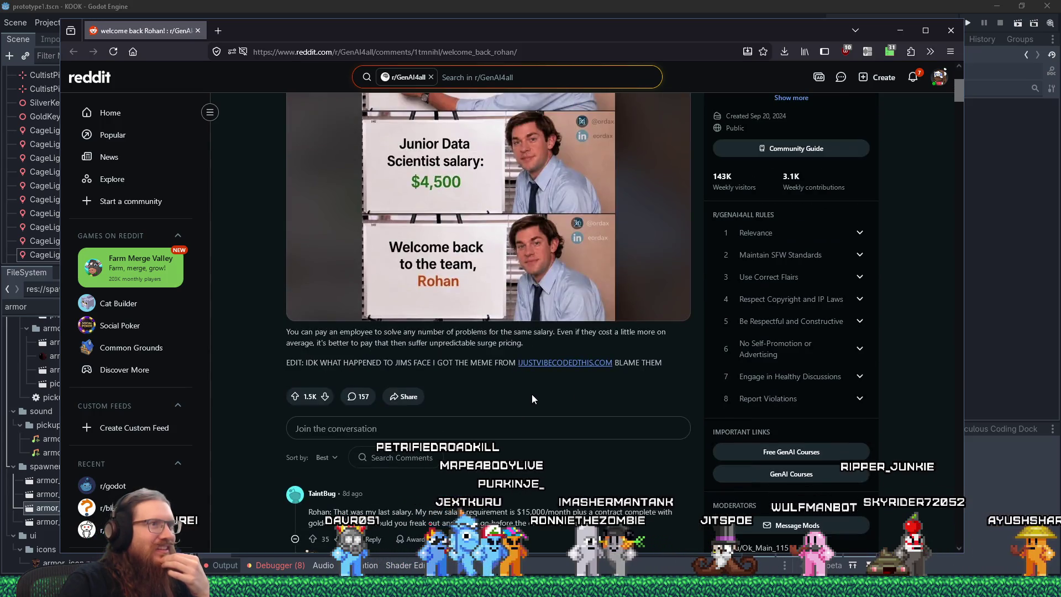
scroll(531, 394, "up", 3)
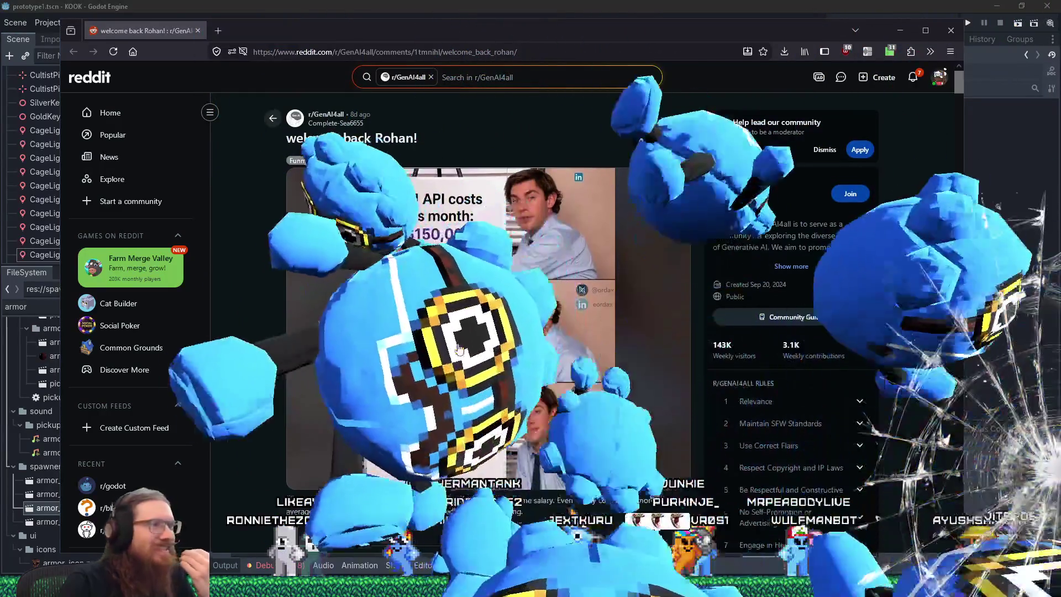
scroll(500, 358, "down", 5)
scroll(542, 382, "down", 1)
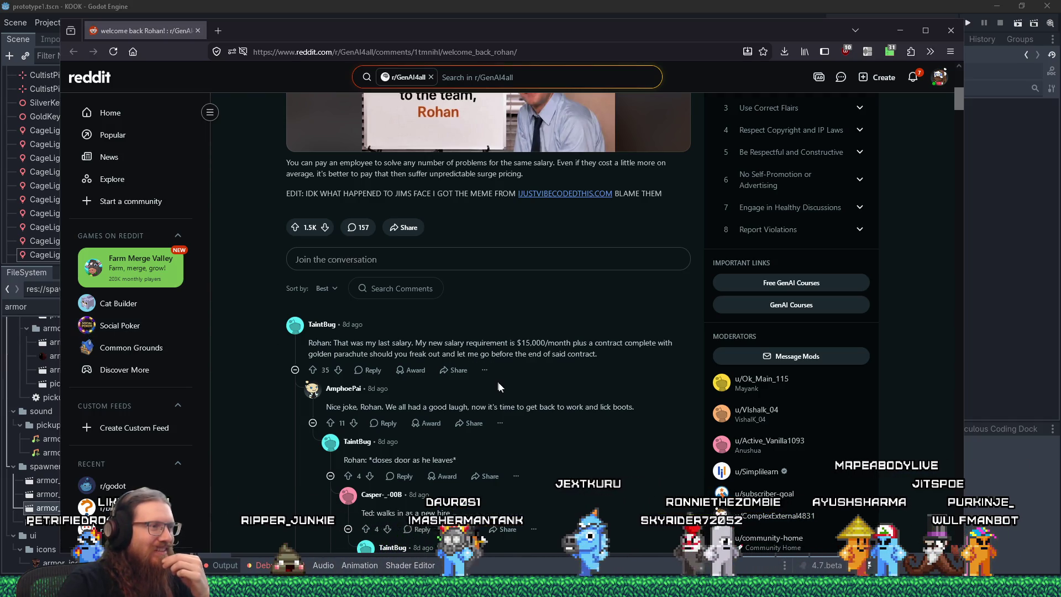
scroll(330, 342, "up", 5)
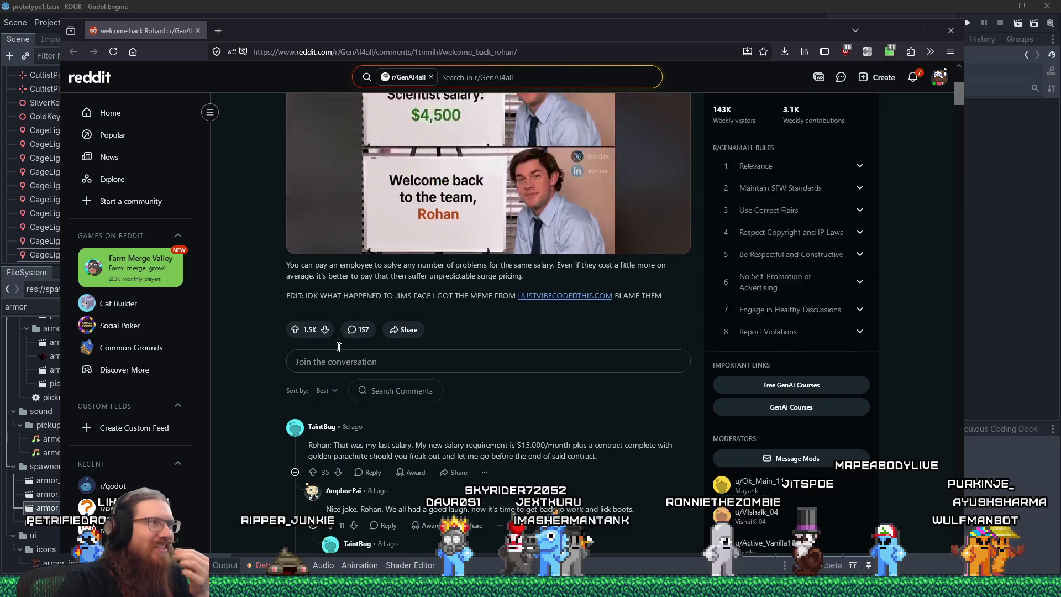
scroll(339, 352, "down", 2)
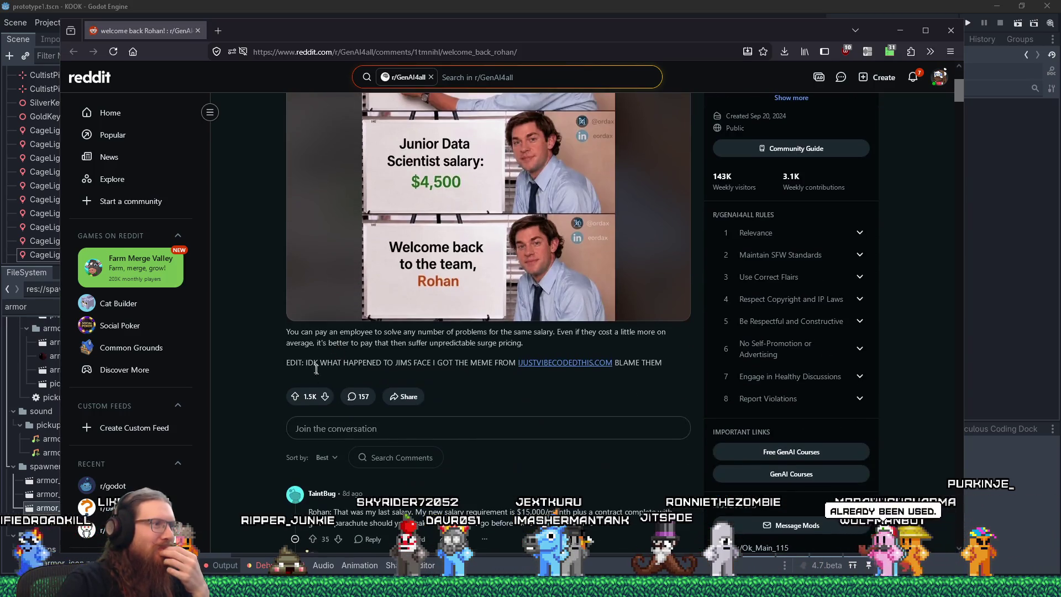
left_click(198, 31)
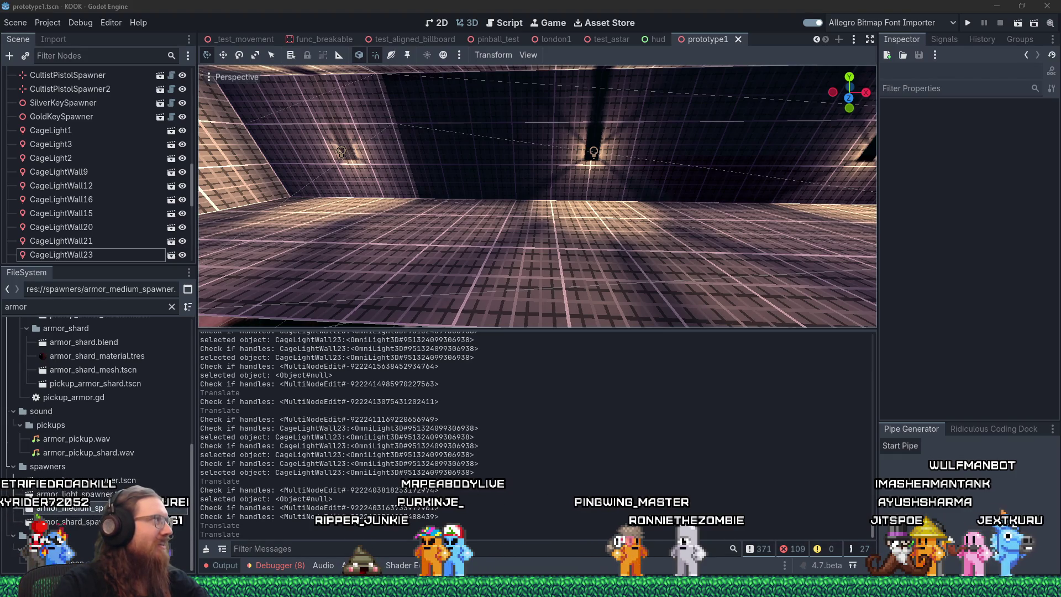
Bring the Reddit post back and read down into its comments on AI API costs.
key("alt+Tab")
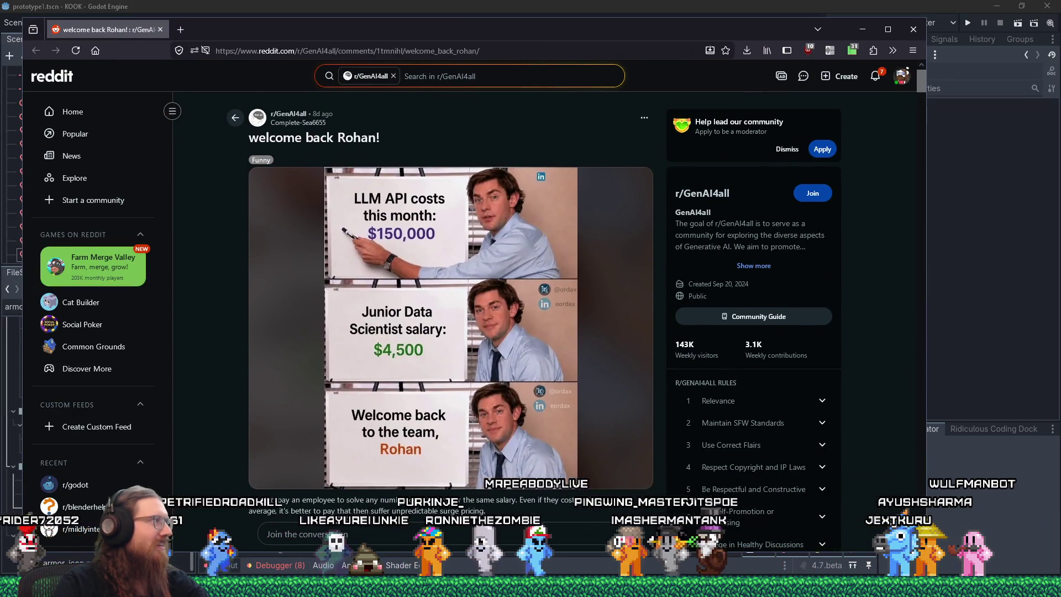
scroll(317, 365, "down", 4)
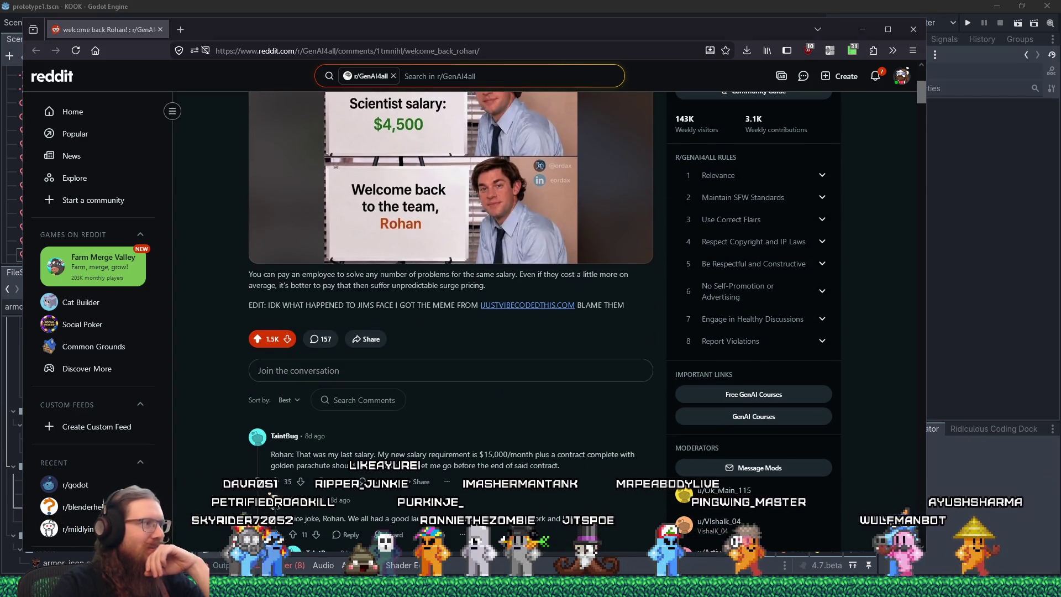
scroll(536, 453, "down", 5)
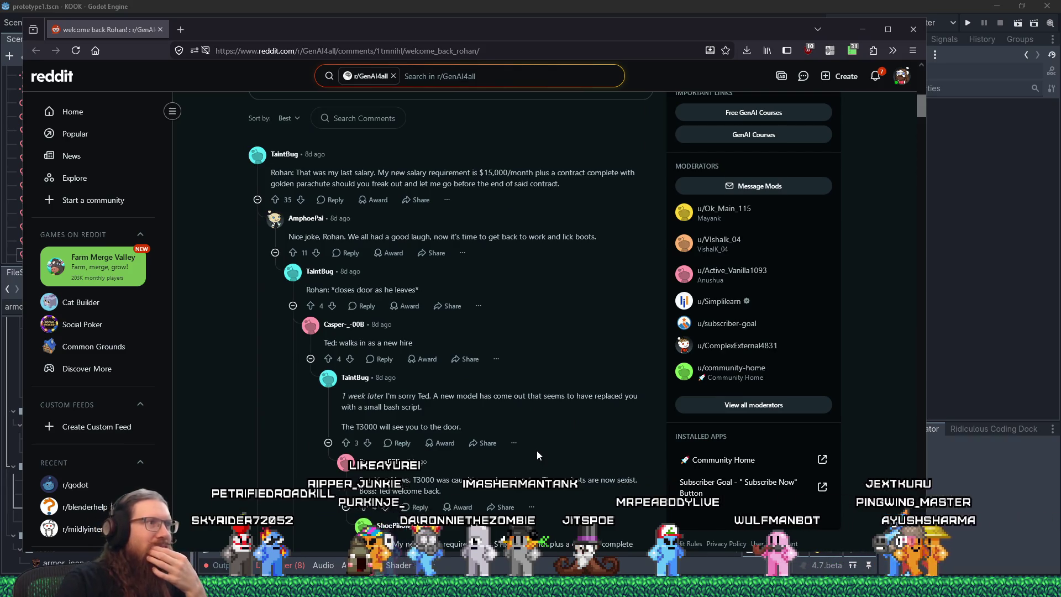
scroll(536, 450, "down", 8)
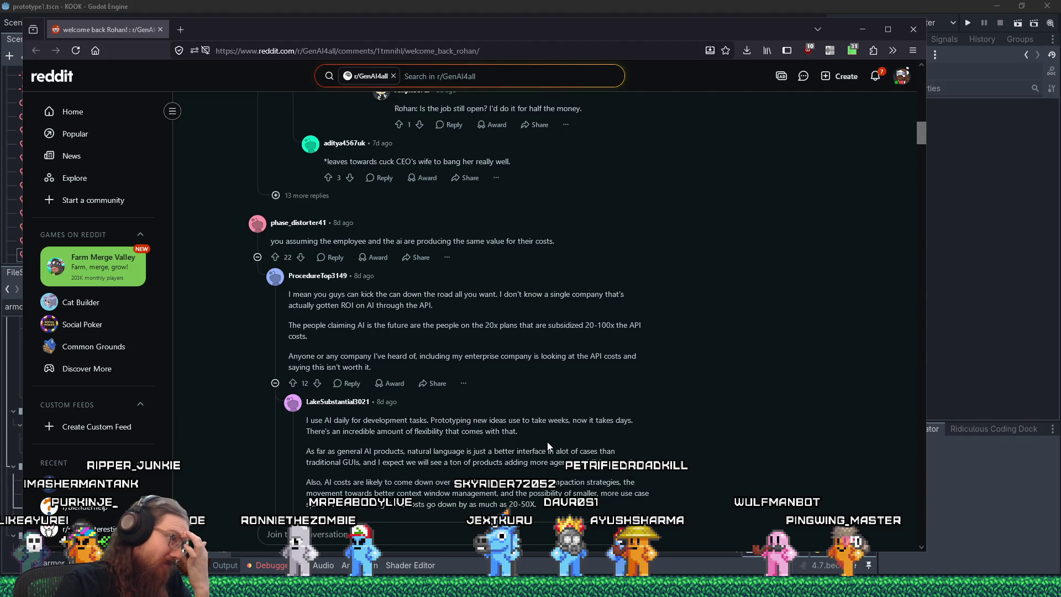
scroll(547, 443, "down", 1)
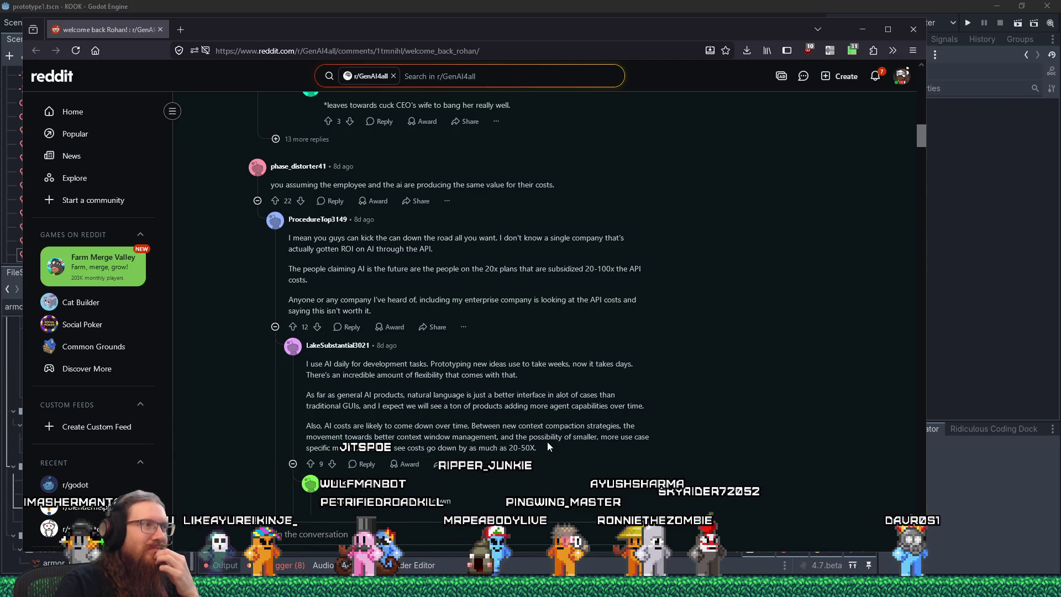
scroll(547, 442, "down", 2)
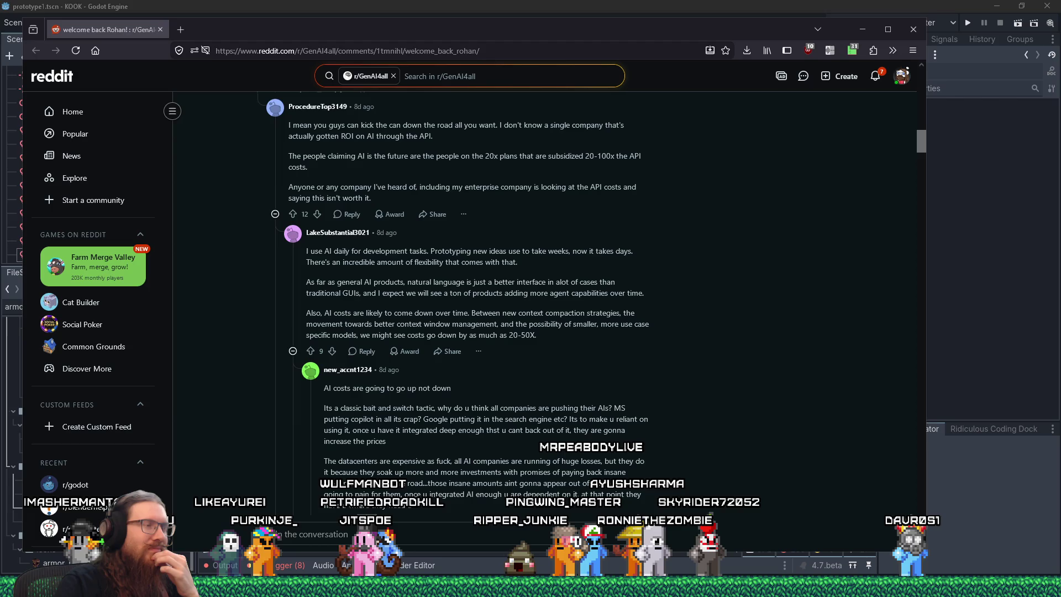
scroll(549, 443, "down", 1)
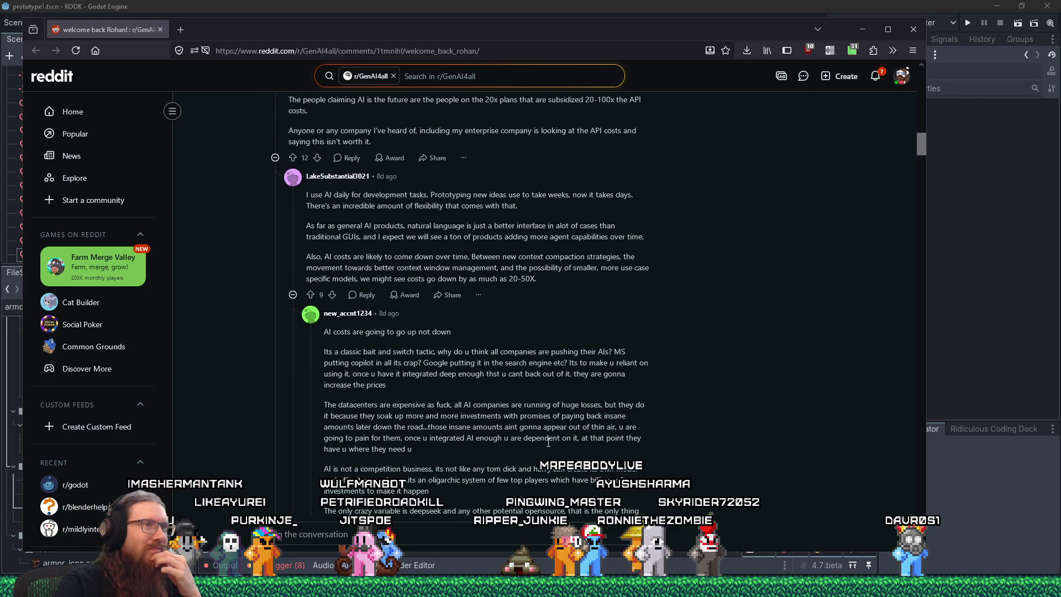
scroll(548, 442, "down", 1)
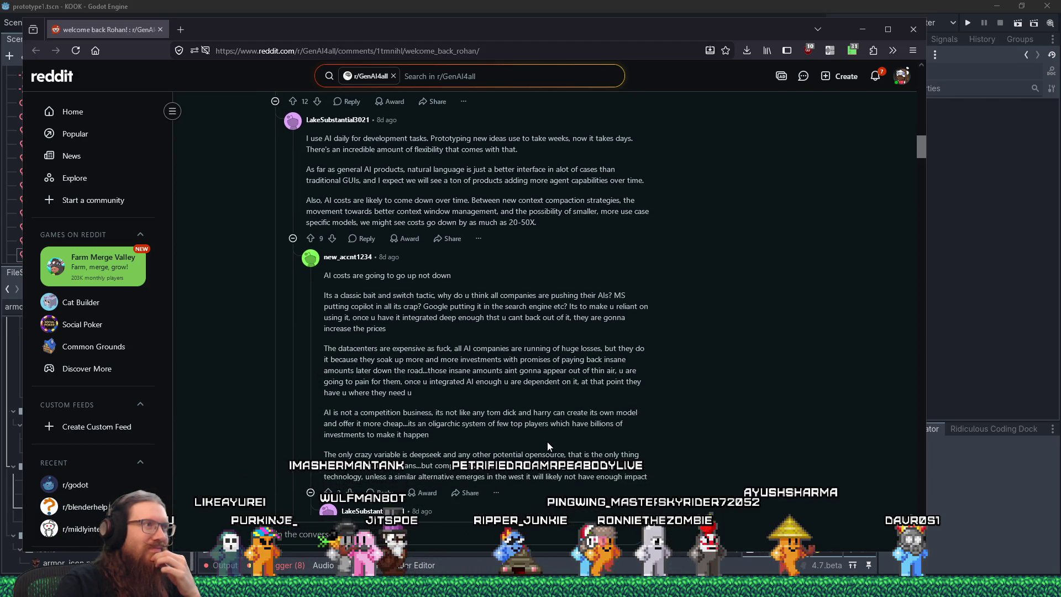
scroll(548, 445, "down", 1)
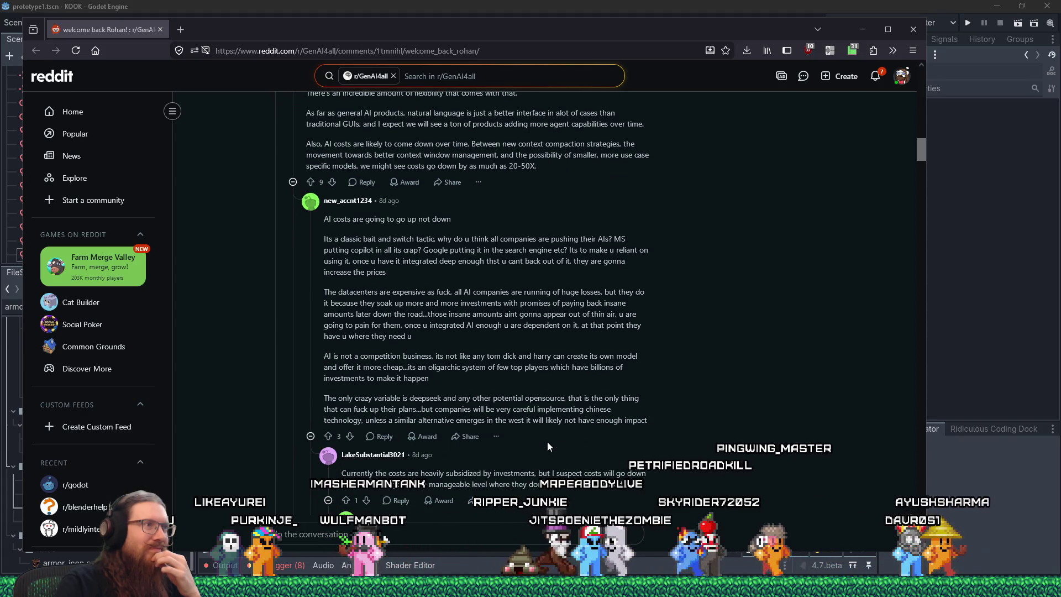
scroll(548, 445, "down", 2)
scroll(548, 445, "down", 15)
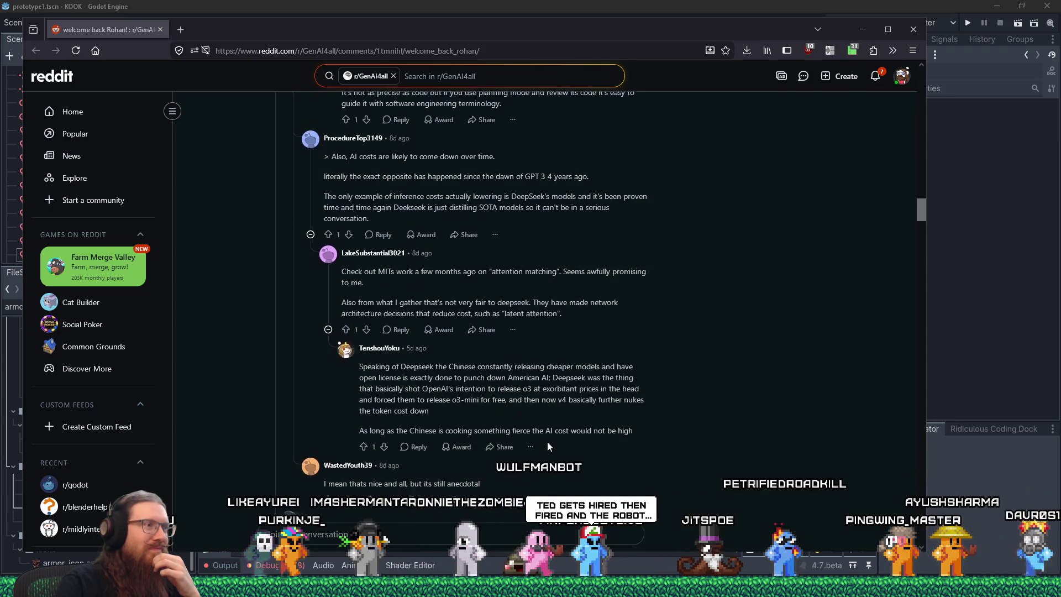
Read the remaining comments, drag back to the post's top, and switch to Godot.
scroll(549, 447, "down", 7)
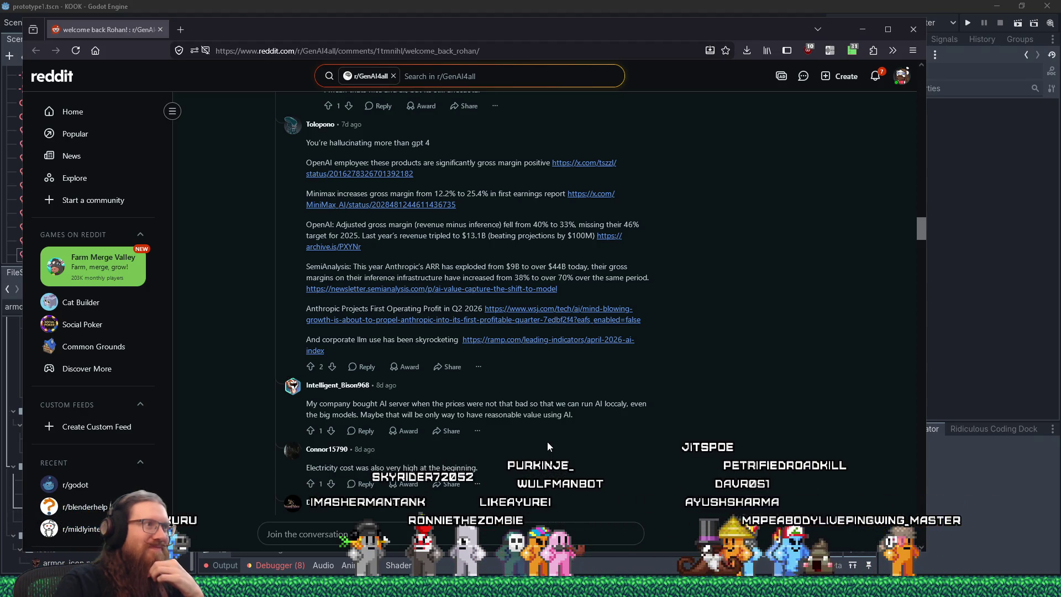
scroll(548, 446, "down", 1)
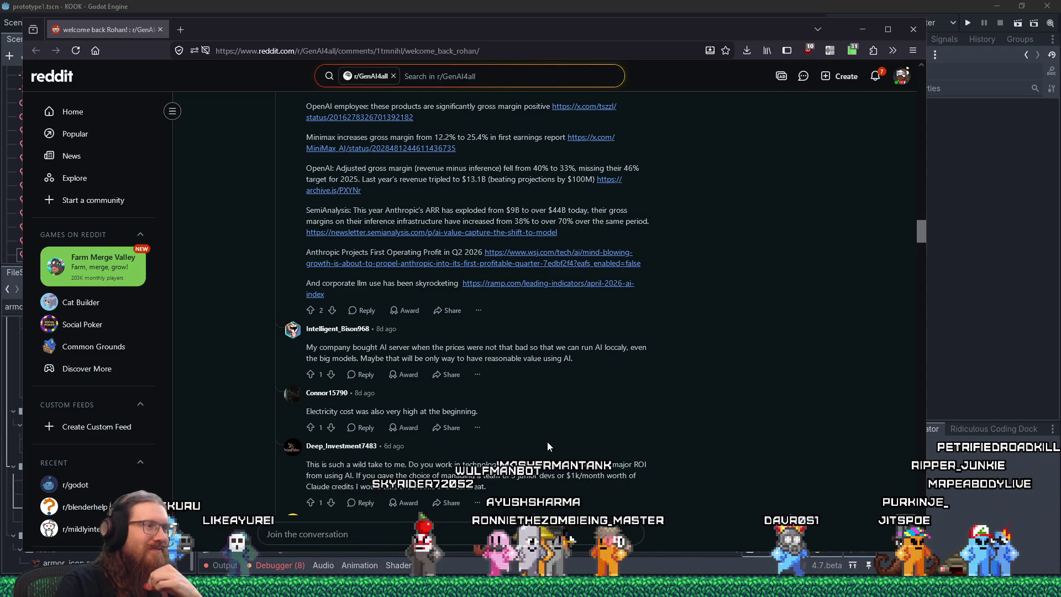
scroll(549, 447, "down", 3)
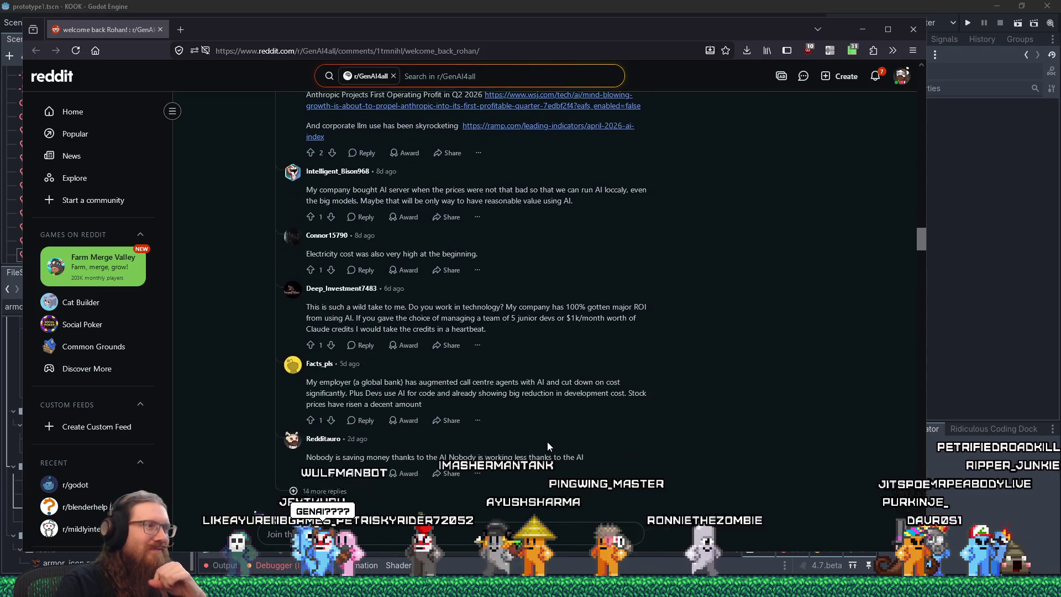
scroll(549, 444, "down", 3)
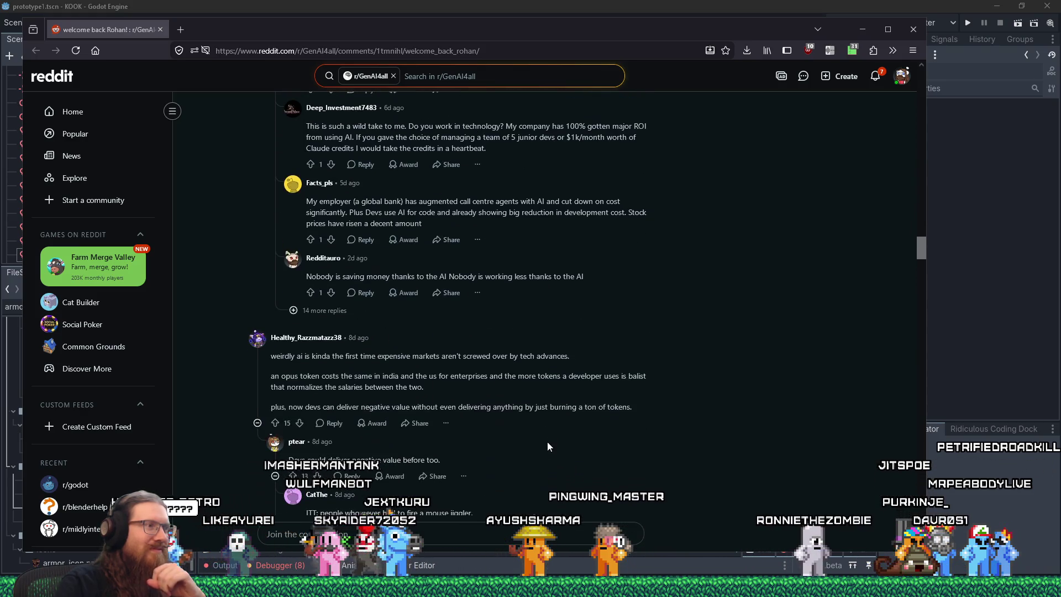
scroll(548, 446, "down", 2)
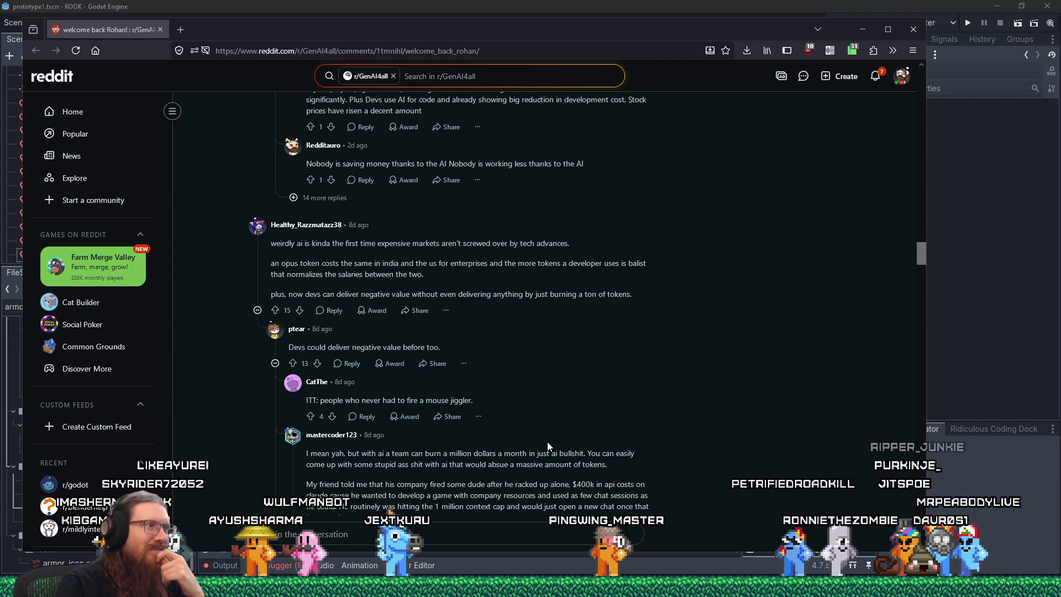
scroll(547, 446, "down", 1)
scroll(548, 442, "down", 10)
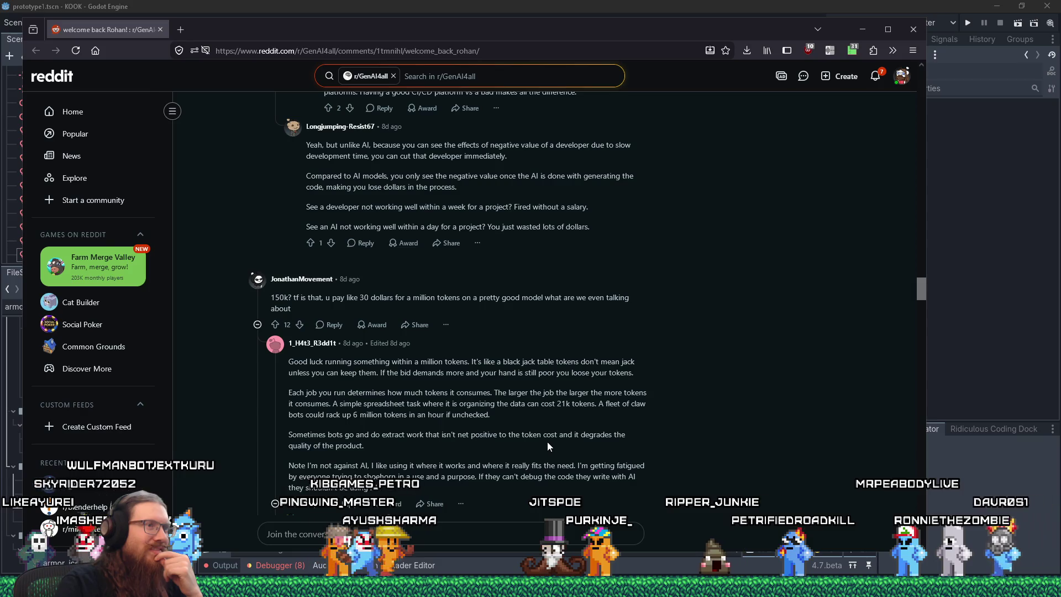
scroll(547, 442, "down", 2)
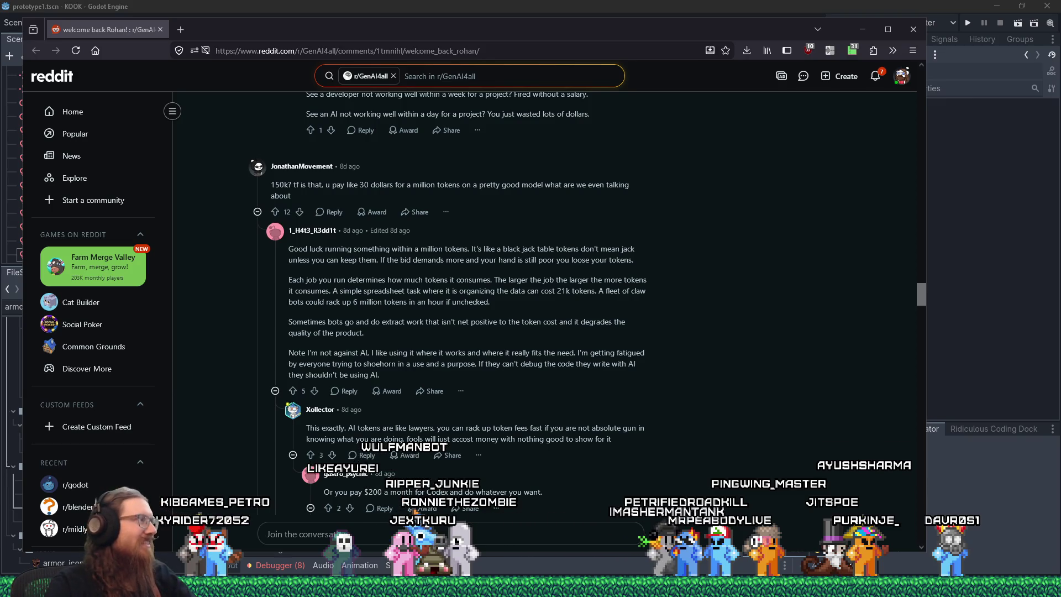
left_click_drag(921, 295, 929, 81)
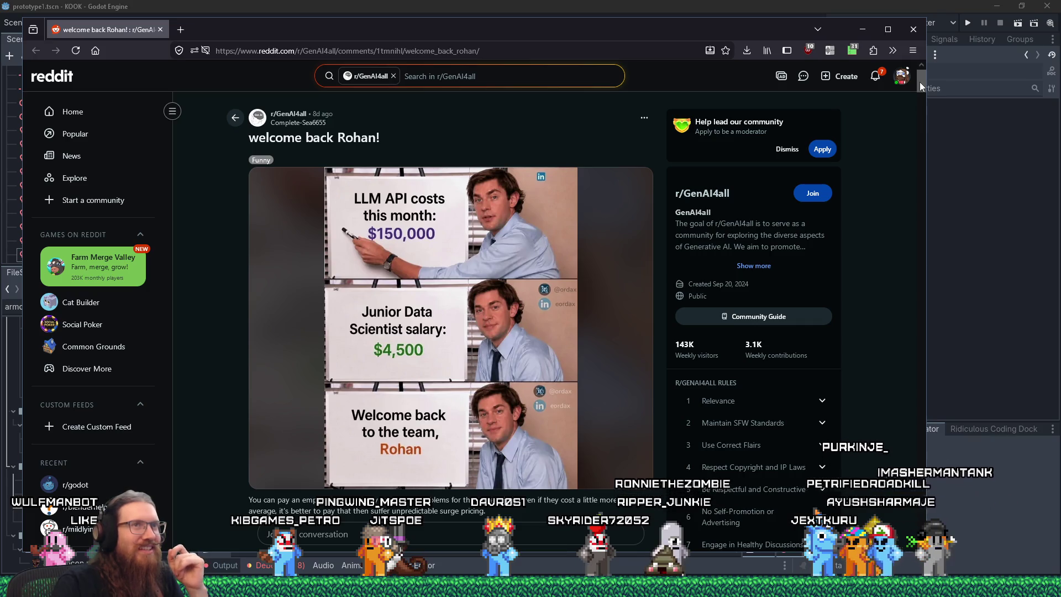
key("alt+Tab")
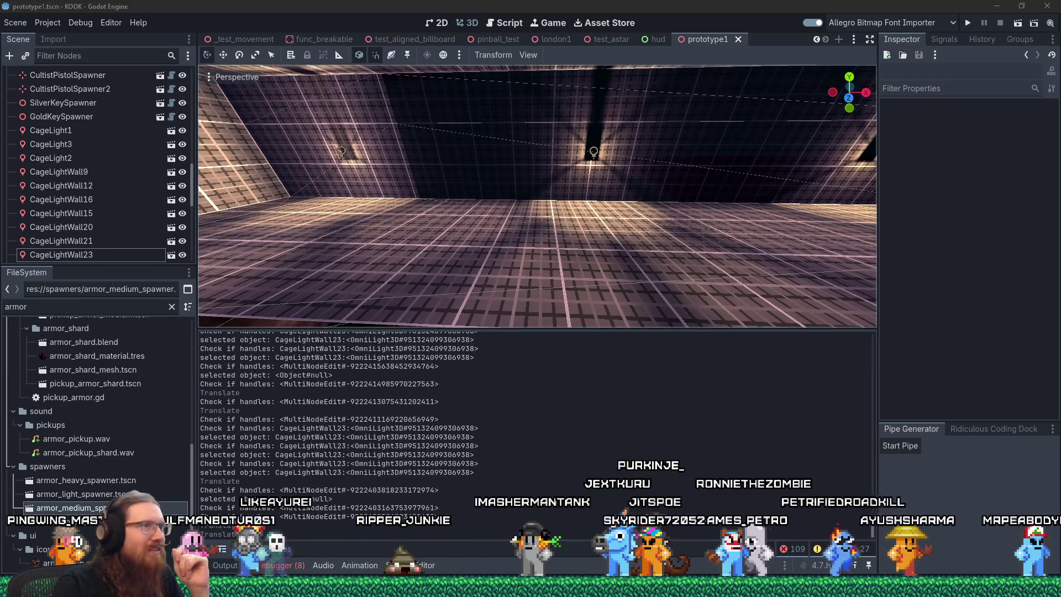
Select the prototype1 root, then PlayerSpawnPoint to show its spawner settings in the Inspector.
scroll(416, 252, "down", 5)
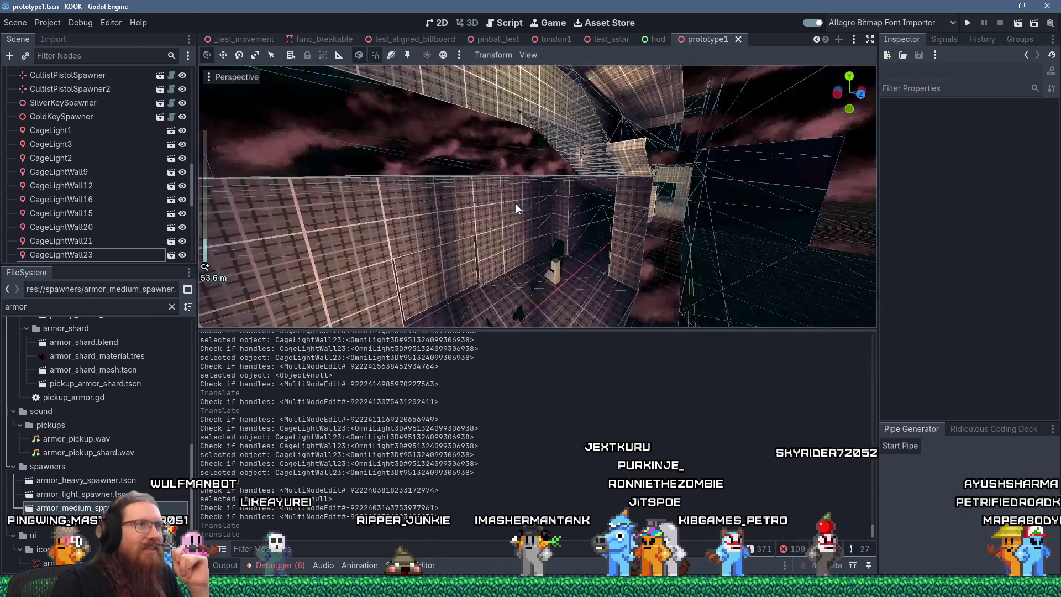
scroll(514, 207, "up", 5)
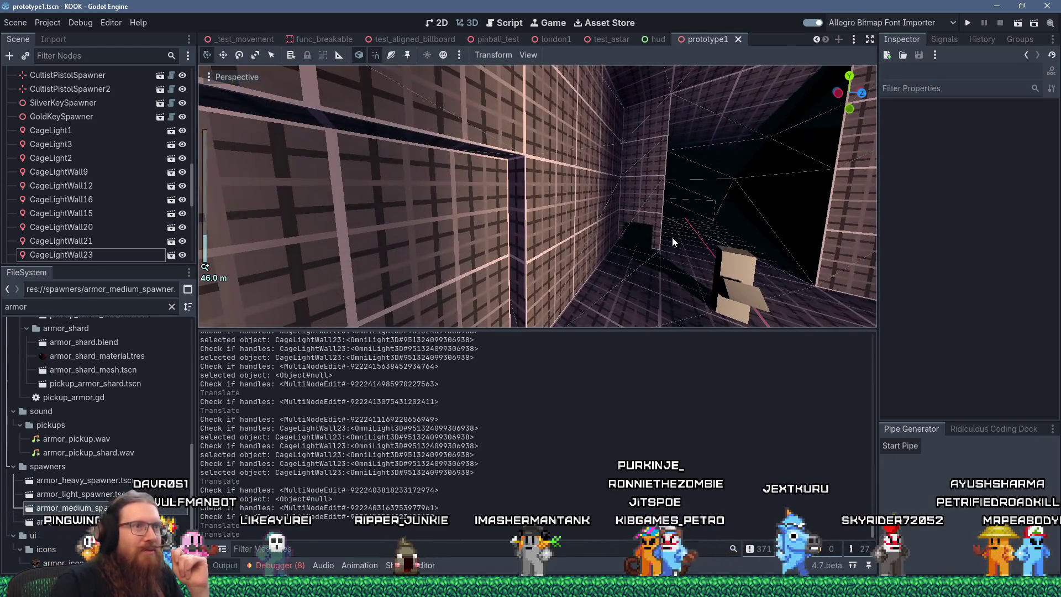
left_click(675, 237)
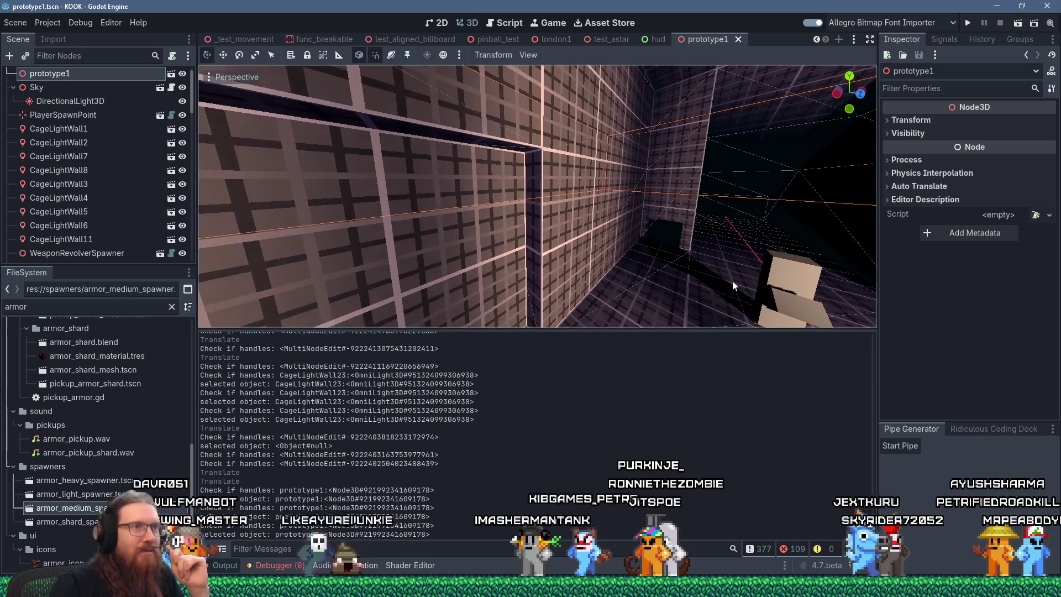
scroll(639, 235, "up", 5)
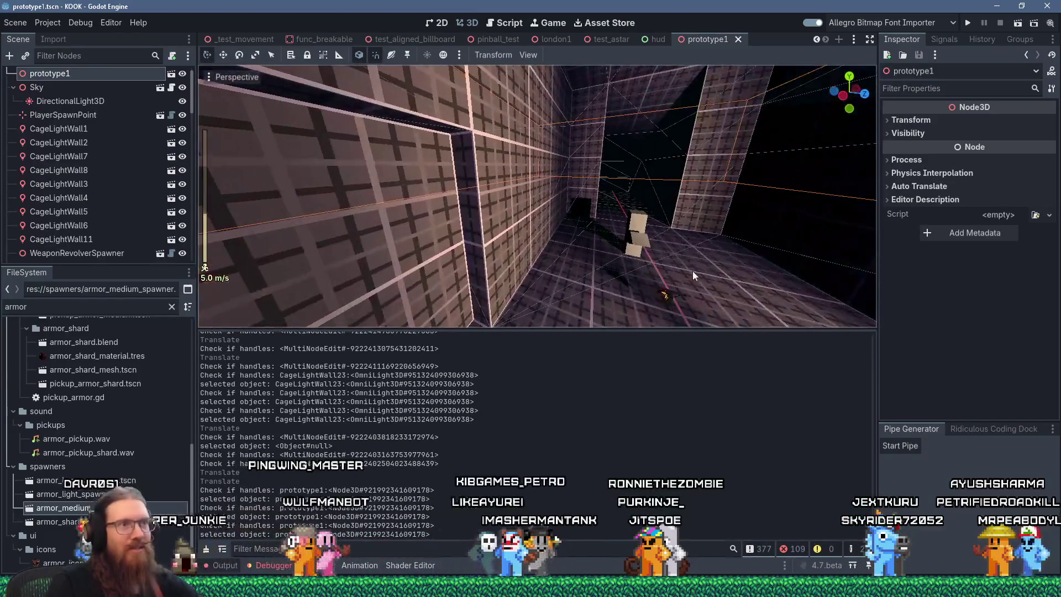
left_click(639, 235)
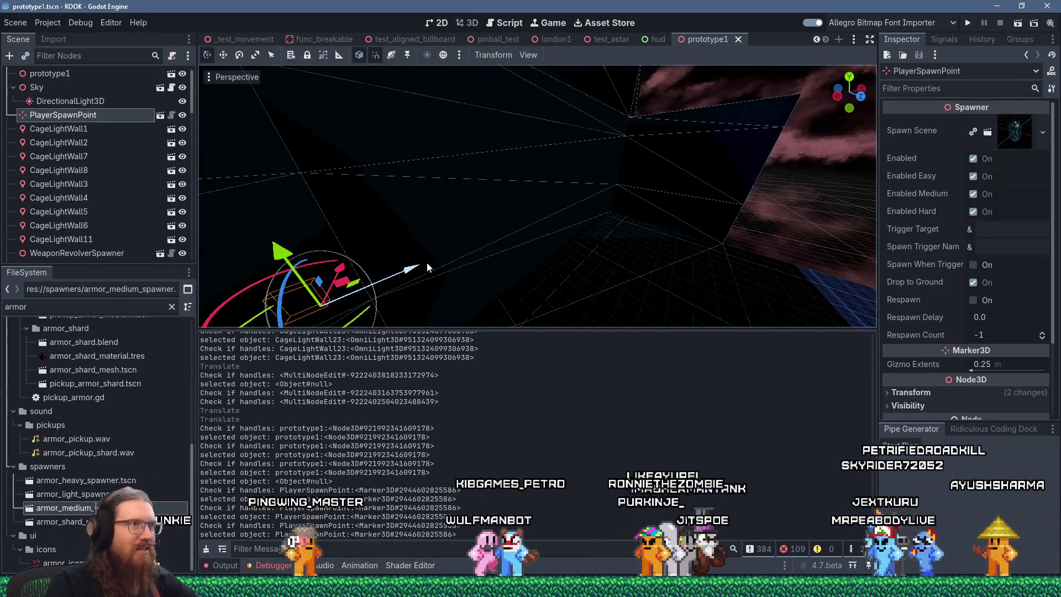
key("s")
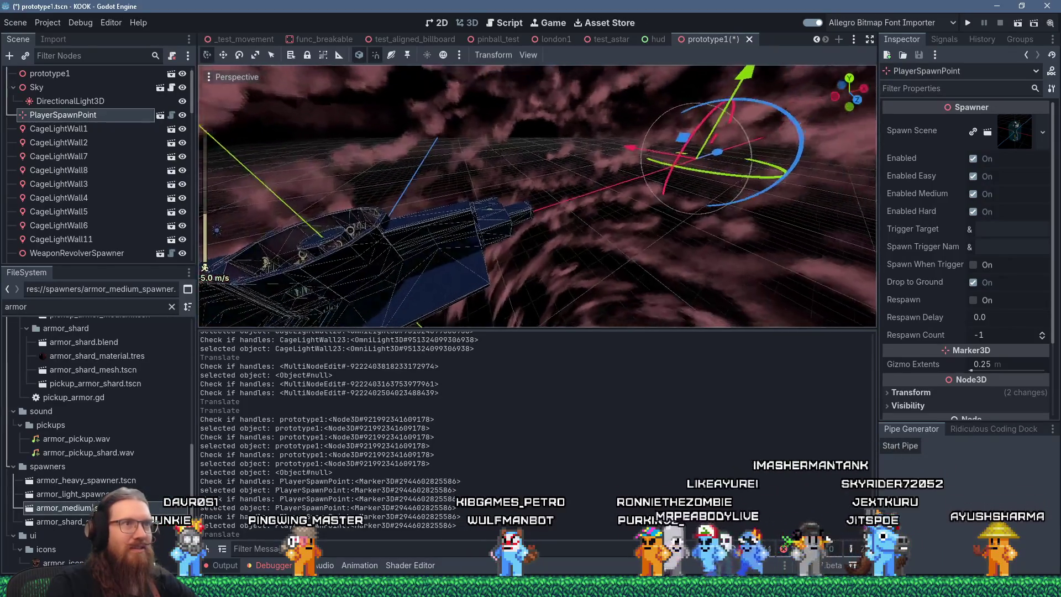
Frame the PlayerSpawnPoint and orbit around it to check its corridor placement.
key("f")
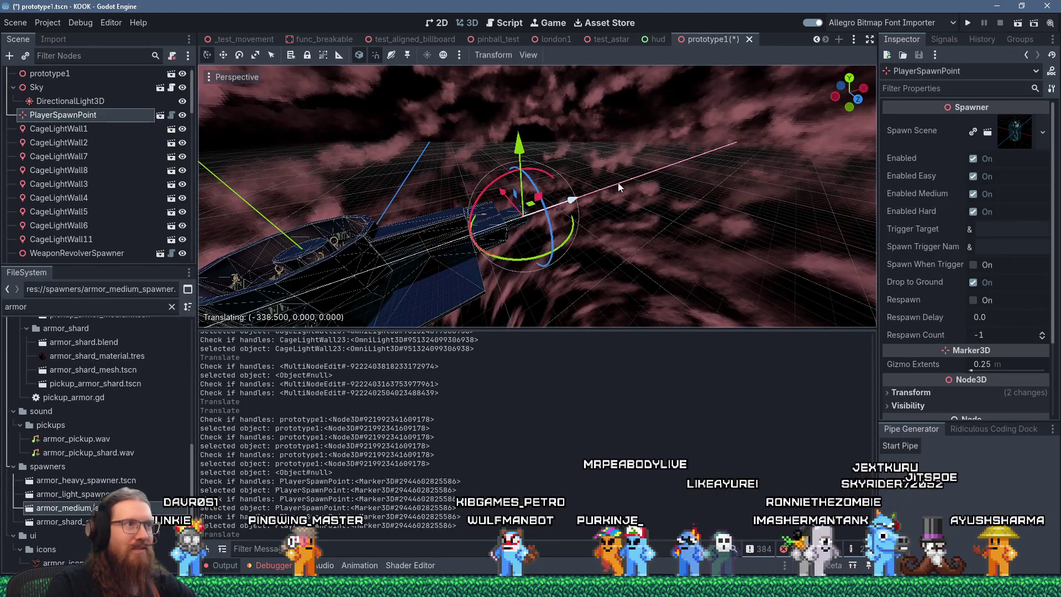
scroll(509, 231, "up", 3)
scroll(525, 202, "up", 6)
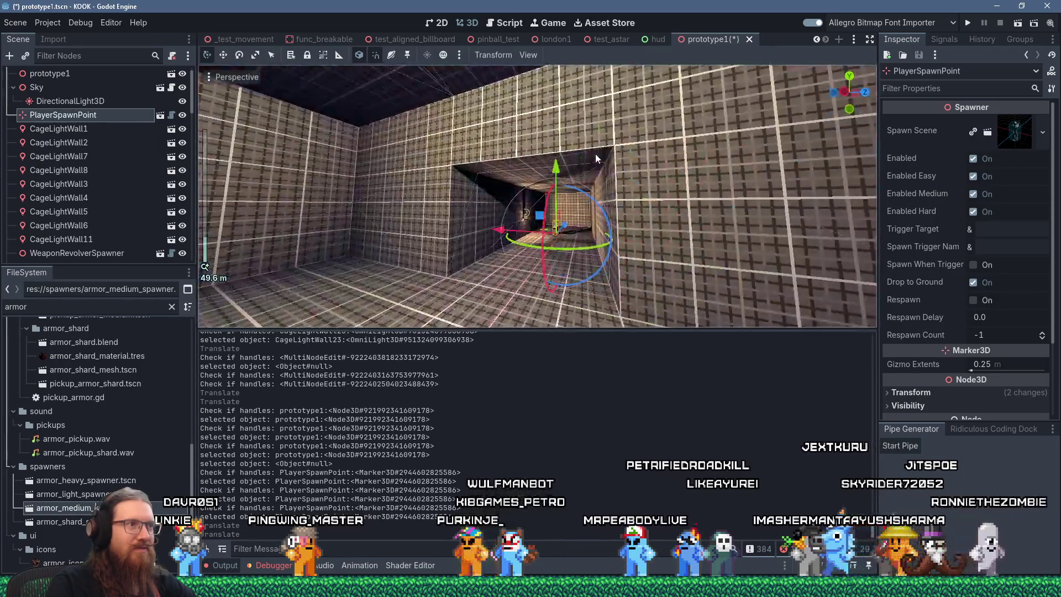
mouse_move(595, 178)
left_mouse_down()
mouse_move(610, 161)
mouse_move(602, 252)
mouse_move(764, 144)
left_mouse_up()
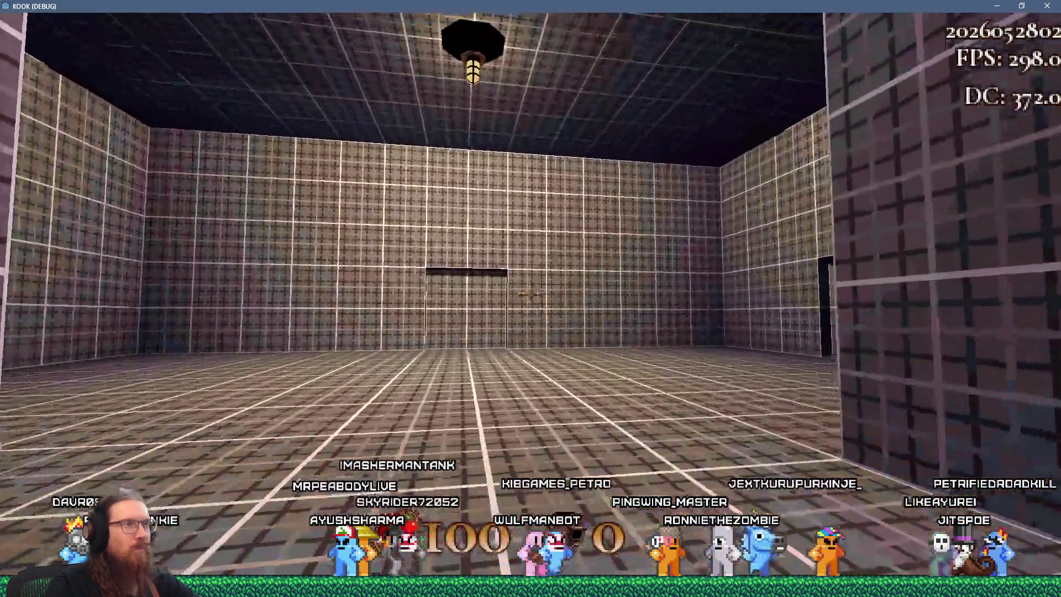
Walk to the door, which reports 'Bronze key required.', then back away.
key("w")
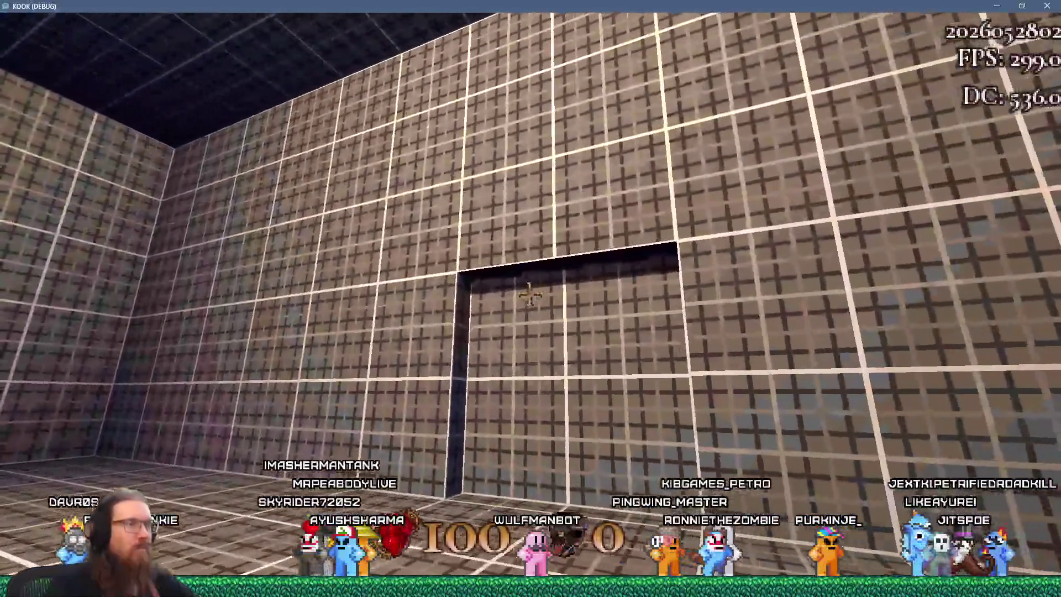
key("w")
key("period")
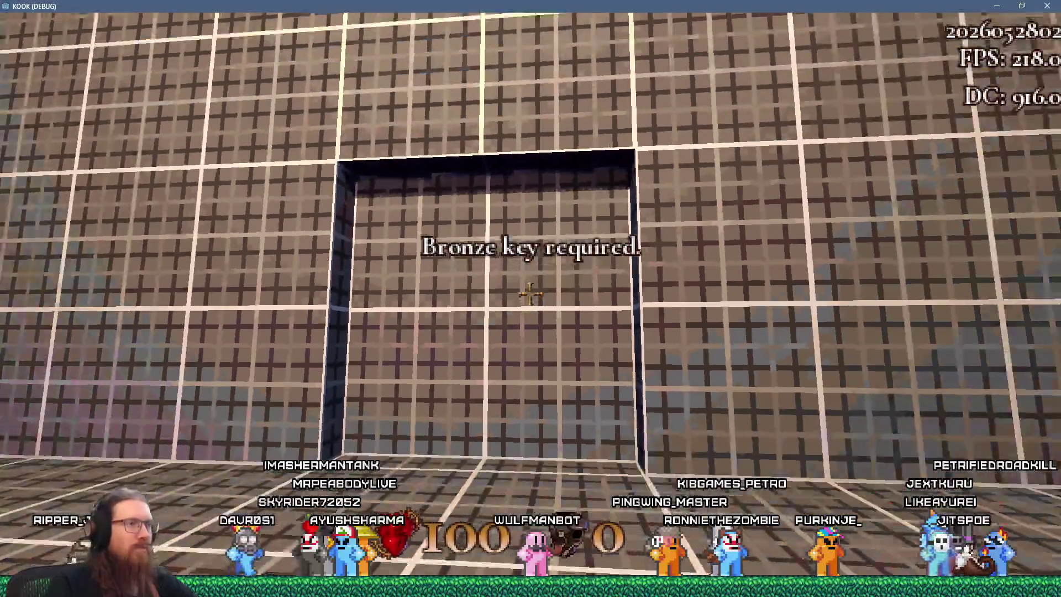
key("s")
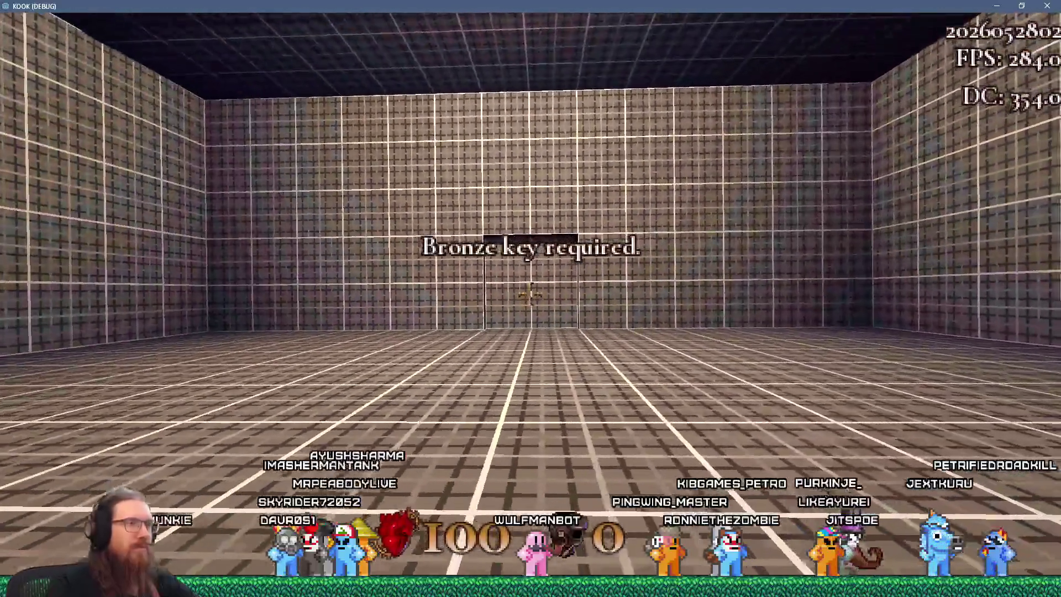
key("s")
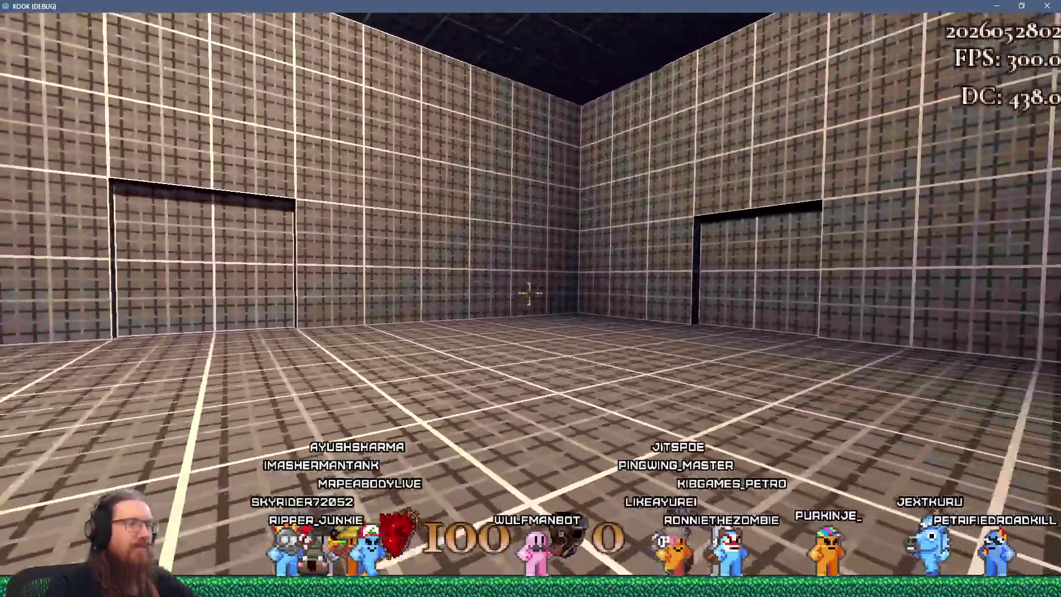
Turn around the room to inspect its walls, corner and doorway.
key("Left")
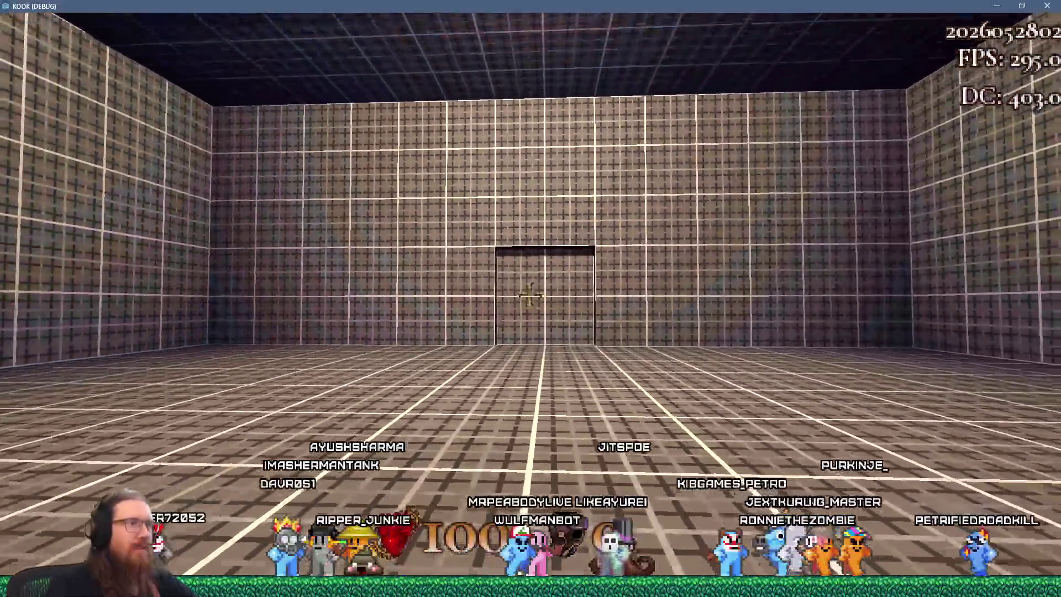
key("s")
key("Left")
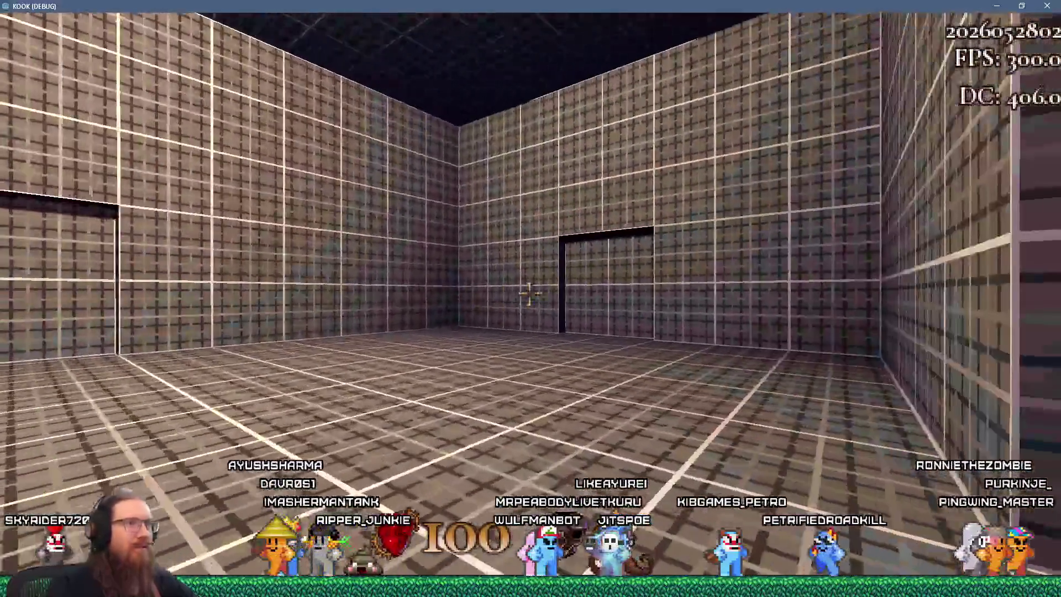
key("Right")
key("Right")
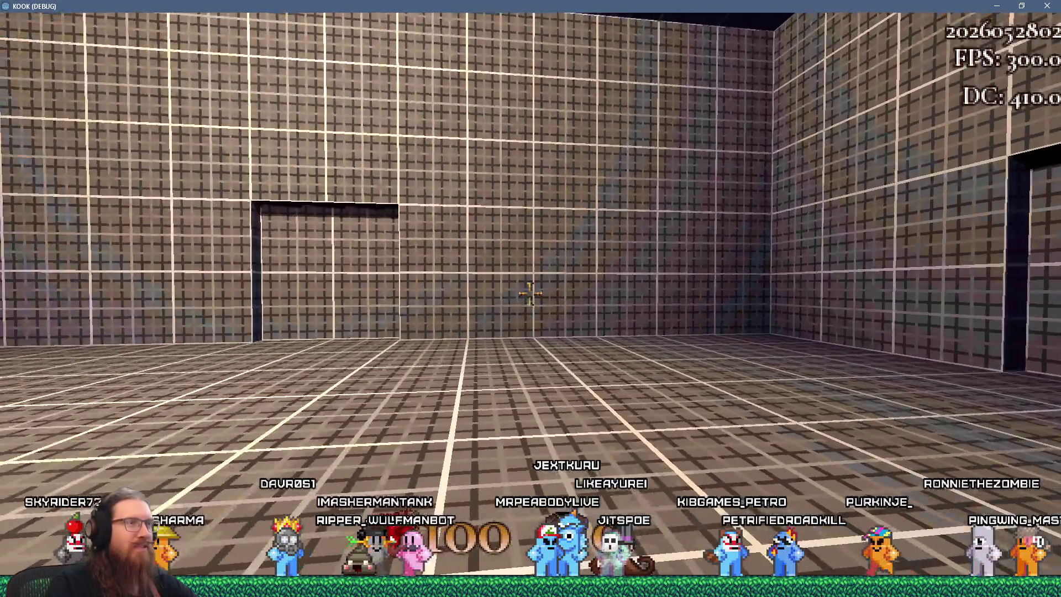
key("Left")
key("Right")
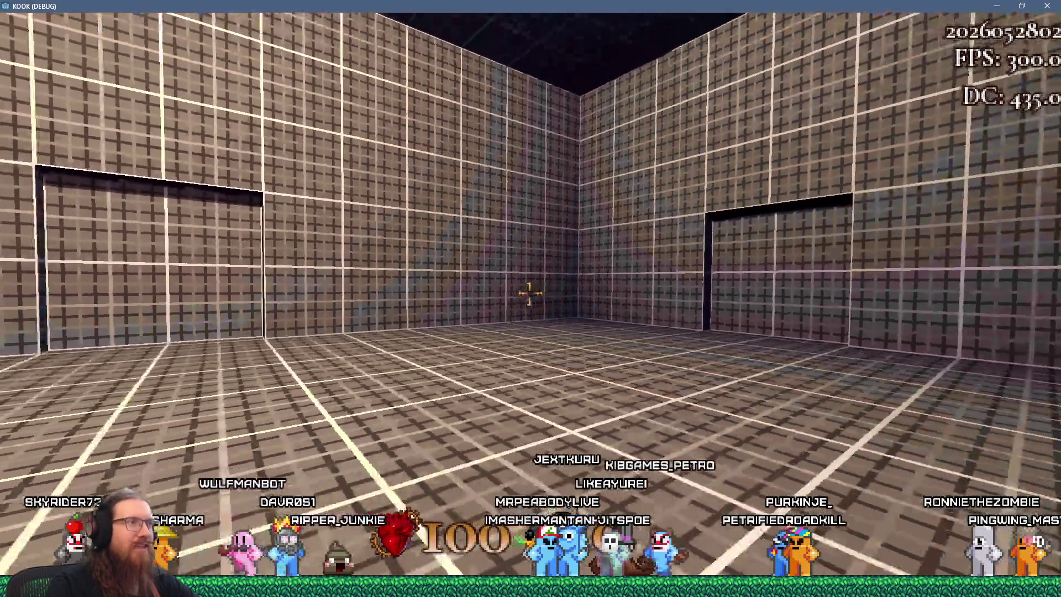
key("Left")
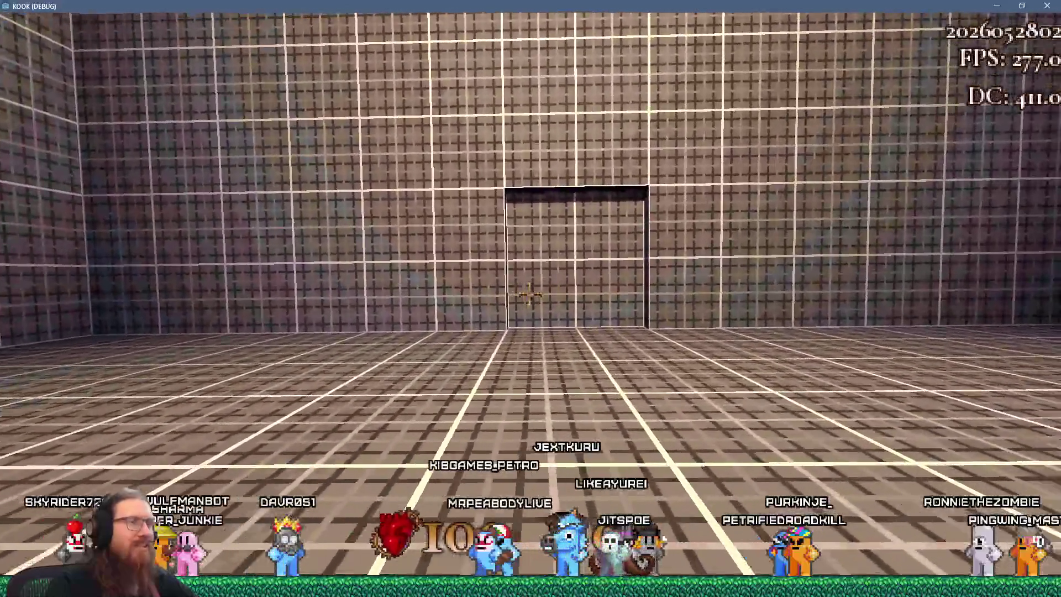
key("Left")
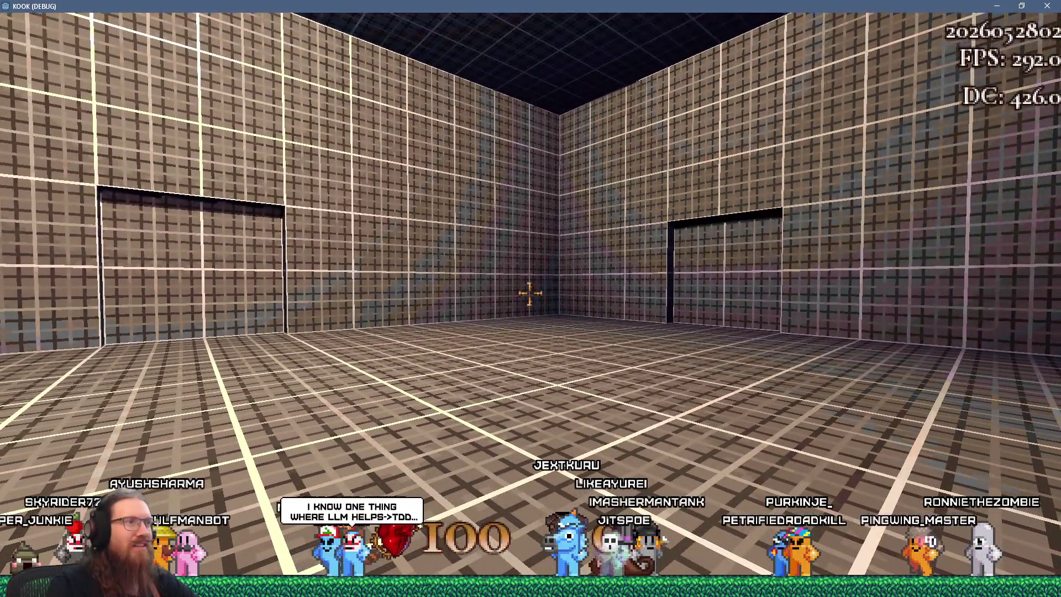
Quit the game through the developer console with the quit command.
key("grave")
type("qut")
key("Return")
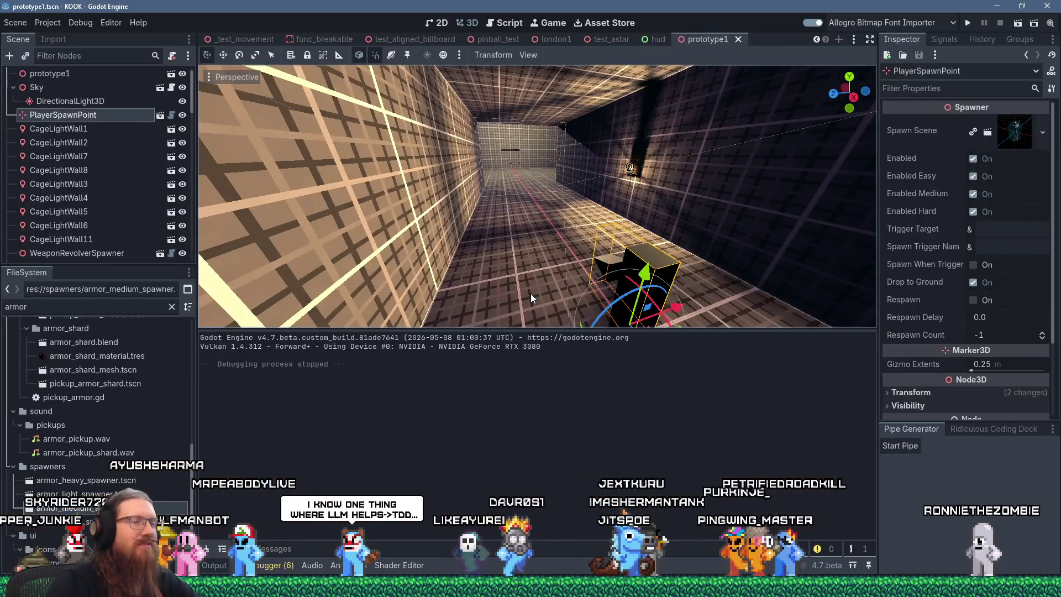
In TrenchBroom, select the thin strip brush and rotate it across the back.
key("alt+Tab")
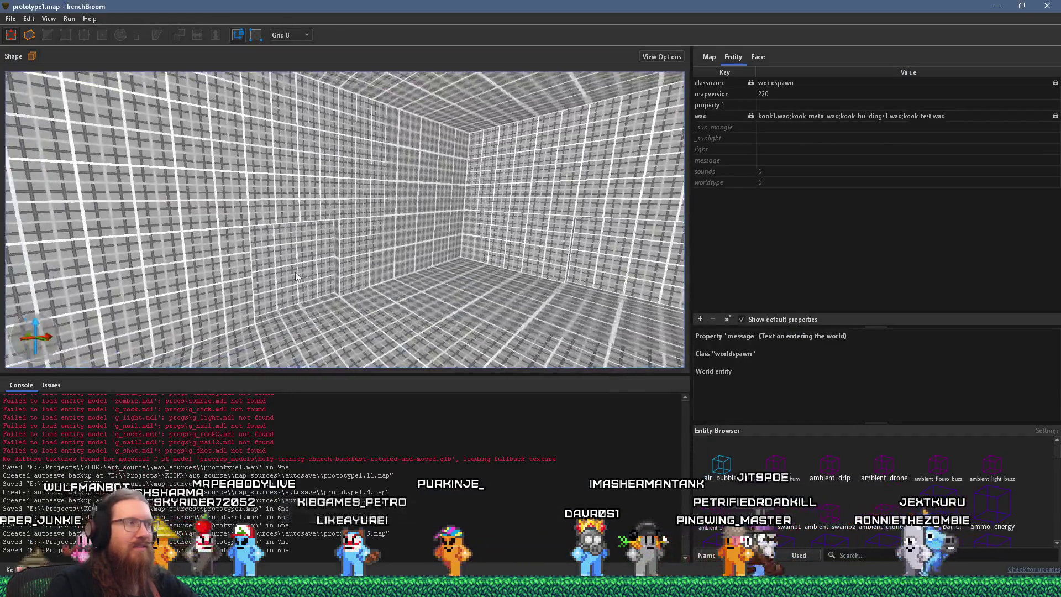
mouse_move(296, 277)
left_mouse_down()
mouse_move(383, 263)
mouse_move(267, 257)
left_mouse_up()
left_click(384, 263)
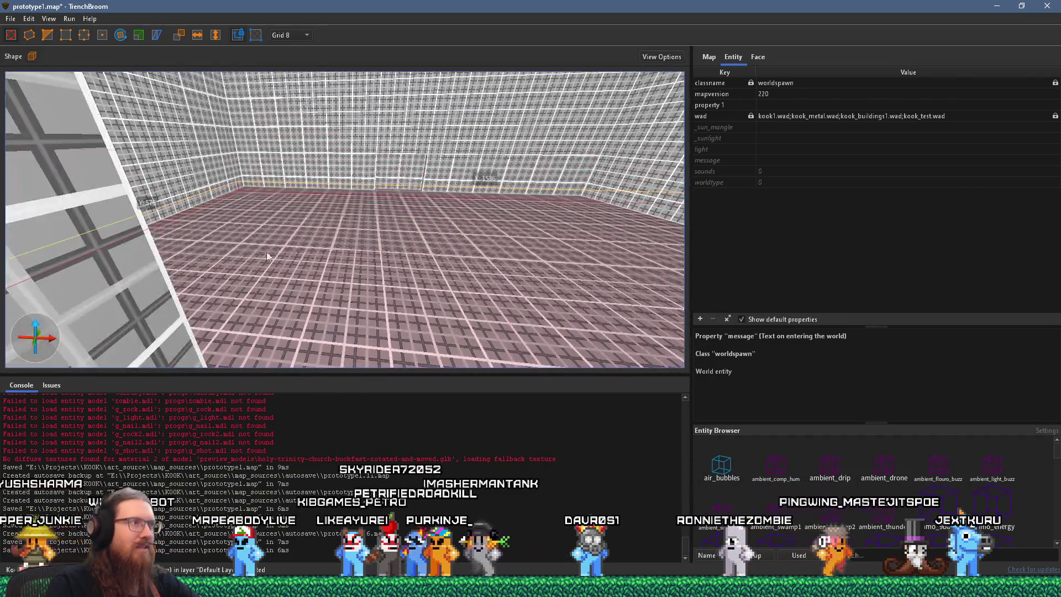
left_click(542, 239)
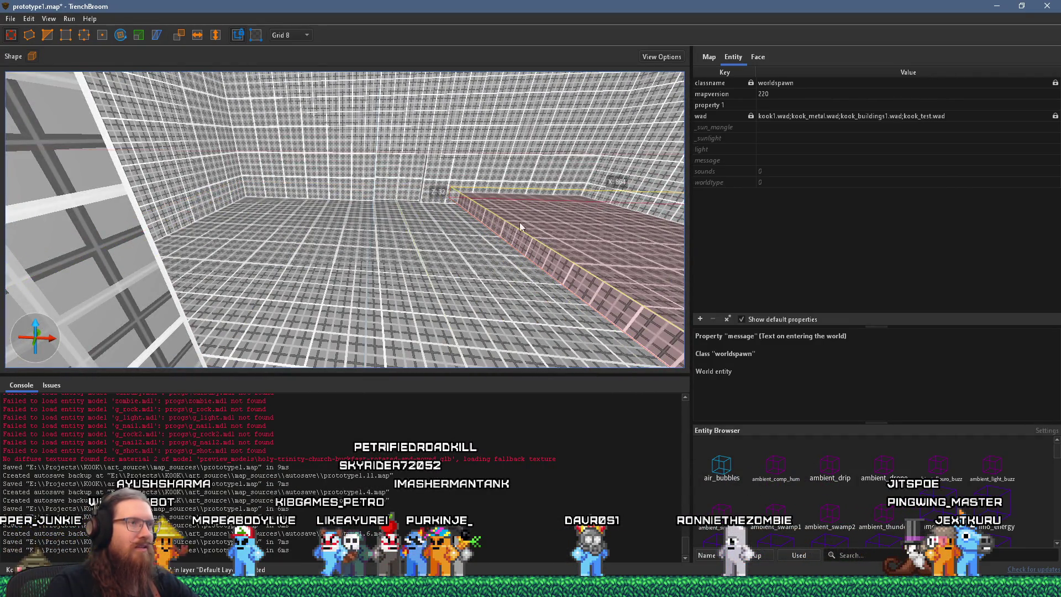
left_click_drag(474, 184, 513, 212)
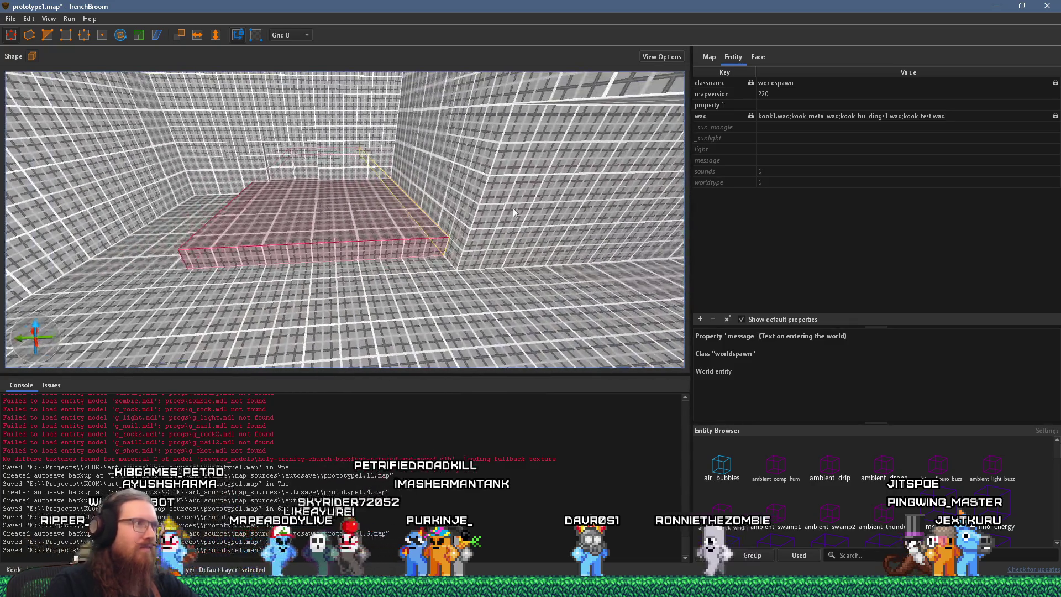
key("alt+Left")
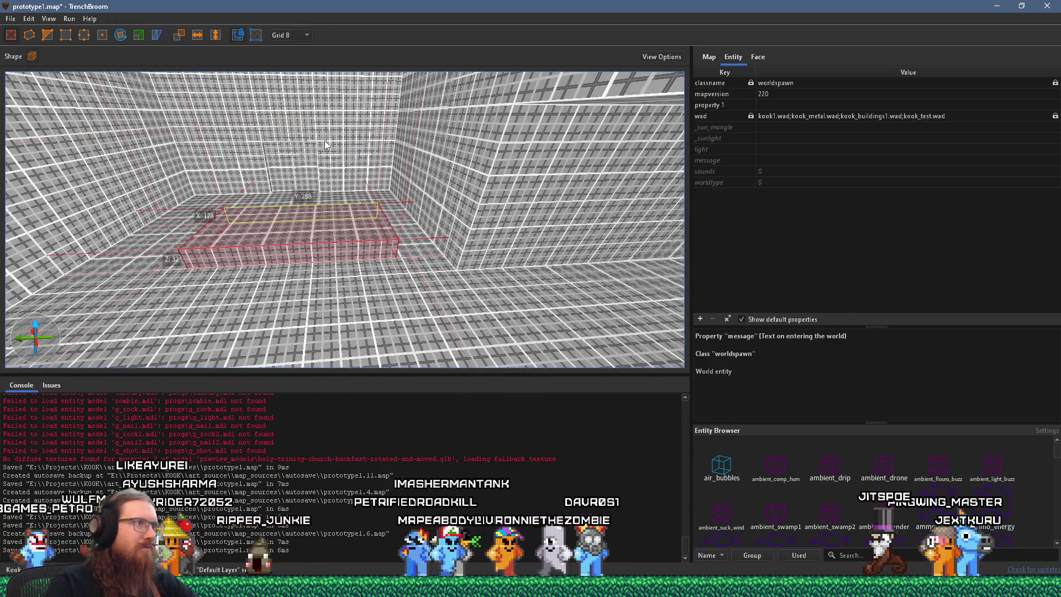
Raise the brush's top to Z 128 and narrow it into a tall block.
left_click_drag(299, 208, 310, 156)
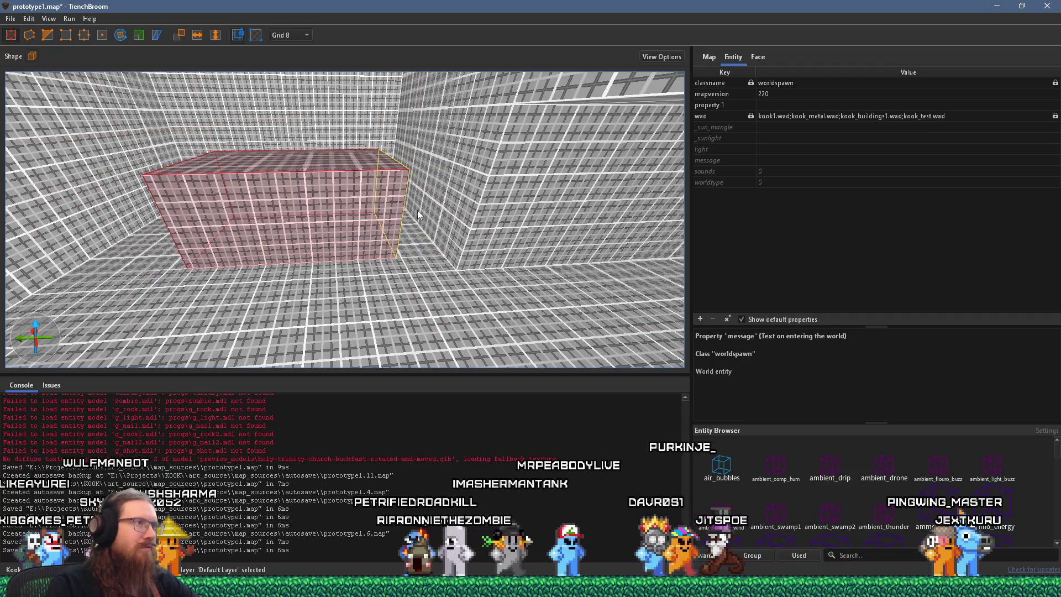
left_click_drag(364, 177, 326, 171)
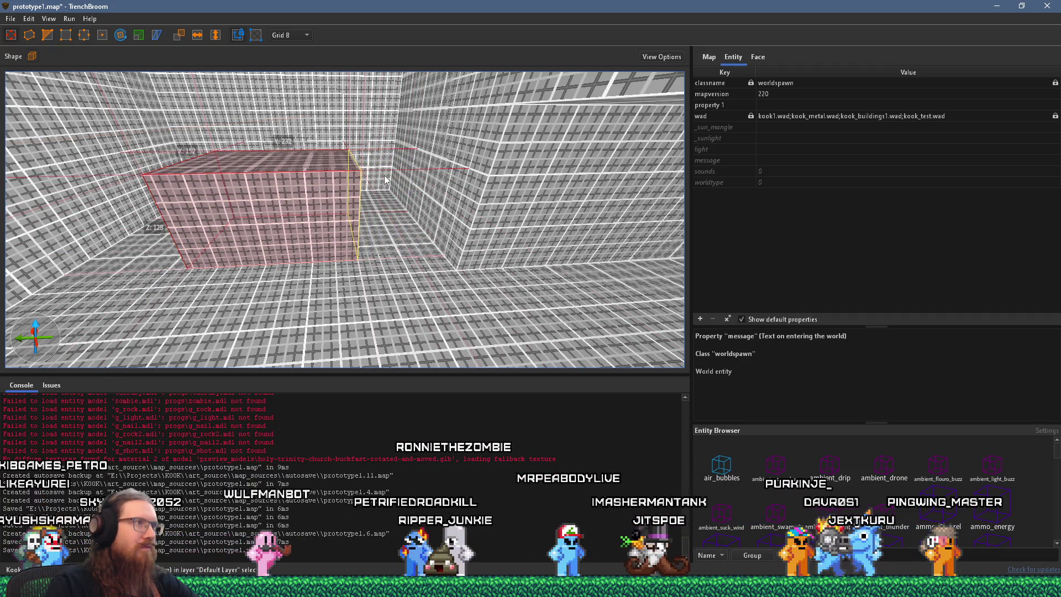
mouse_move(397, 205)
left_mouse_down()
mouse_move(322, 210)
mouse_move(282, 181)
mouse_move(342, 238)
mouse_move(469, 316)
mouse_move(390, 292)
mouse_move(286, 294)
mouse_move(188, 201)
mouse_move(240, 132)
left_mouse_up()
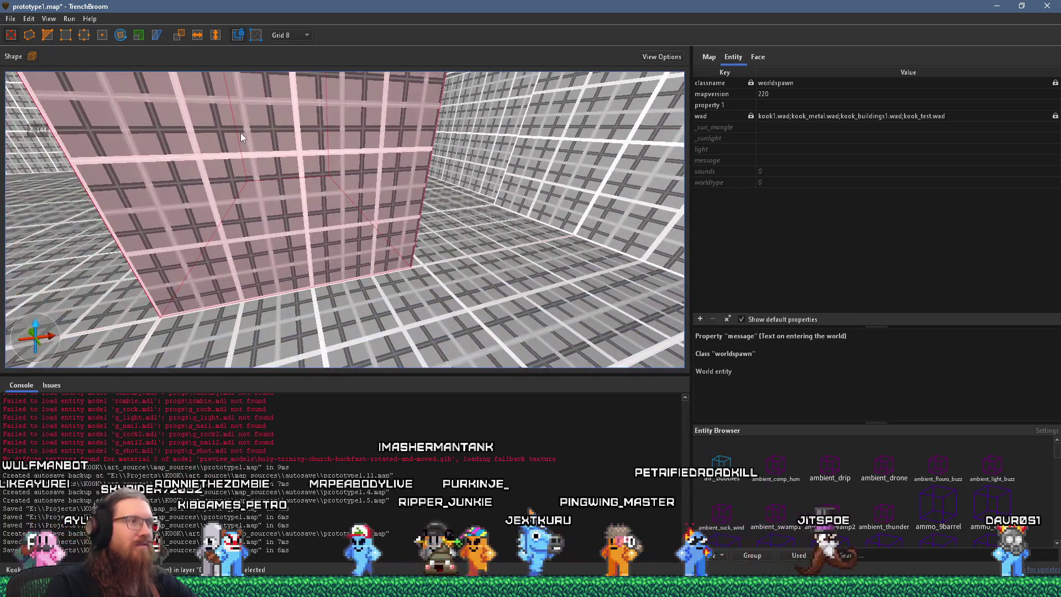
mouse_move(366, 175)
left_mouse_down()
mouse_move(341, 198)
mouse_move(446, 266)
mouse_move(434, 206)
mouse_move(411, 221)
left_mouse_up()
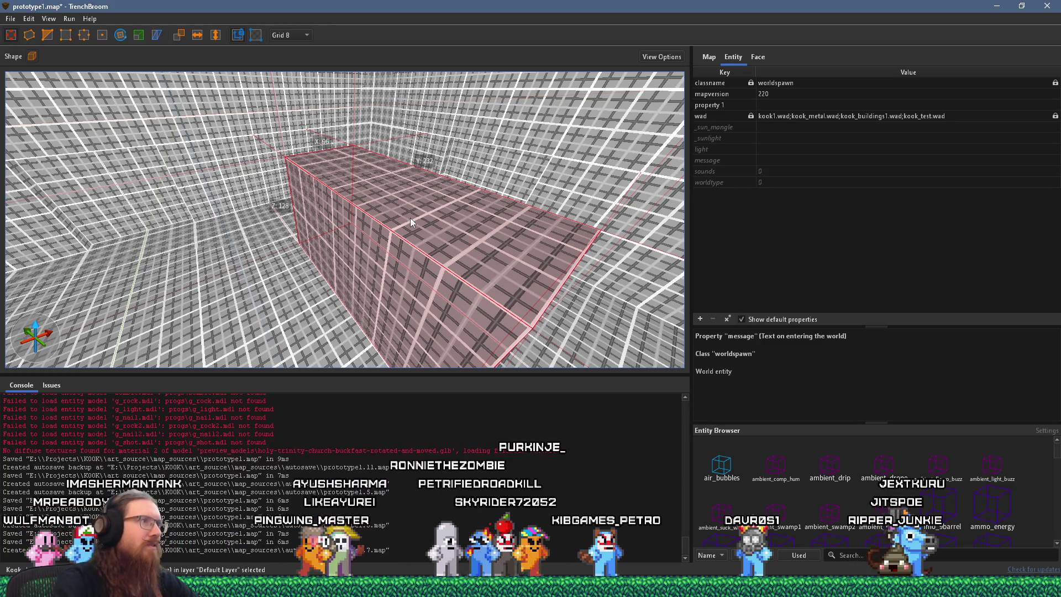
Save the map with the new block deselected.
key("ctrl+s")
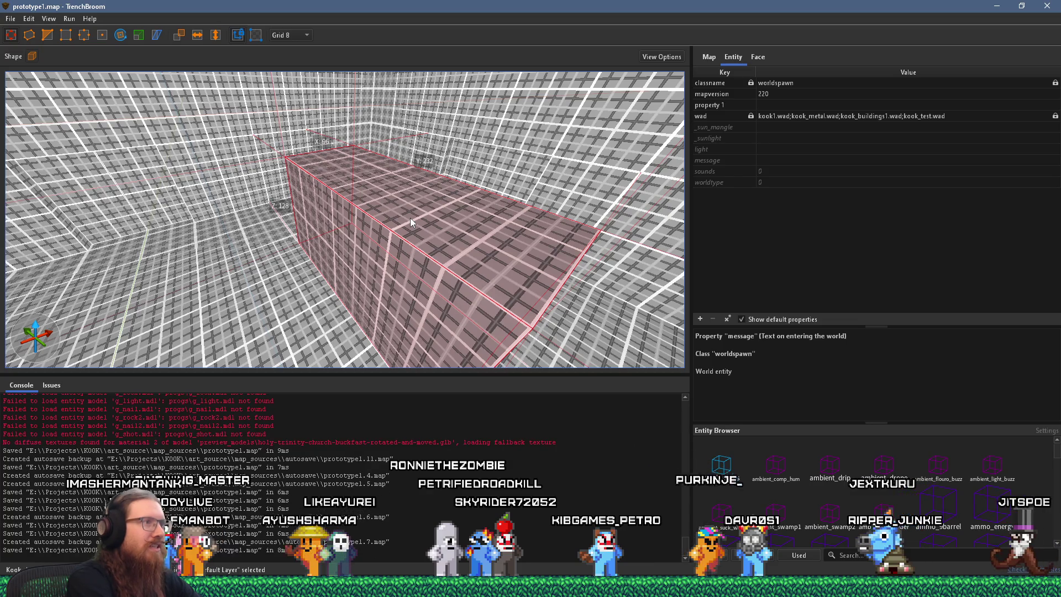
mouse_move(410, 218)
left_mouse_down()
mouse_move(323, 187)
mouse_move(544, 134)
mouse_move(397, 200)
left_mouse_up()
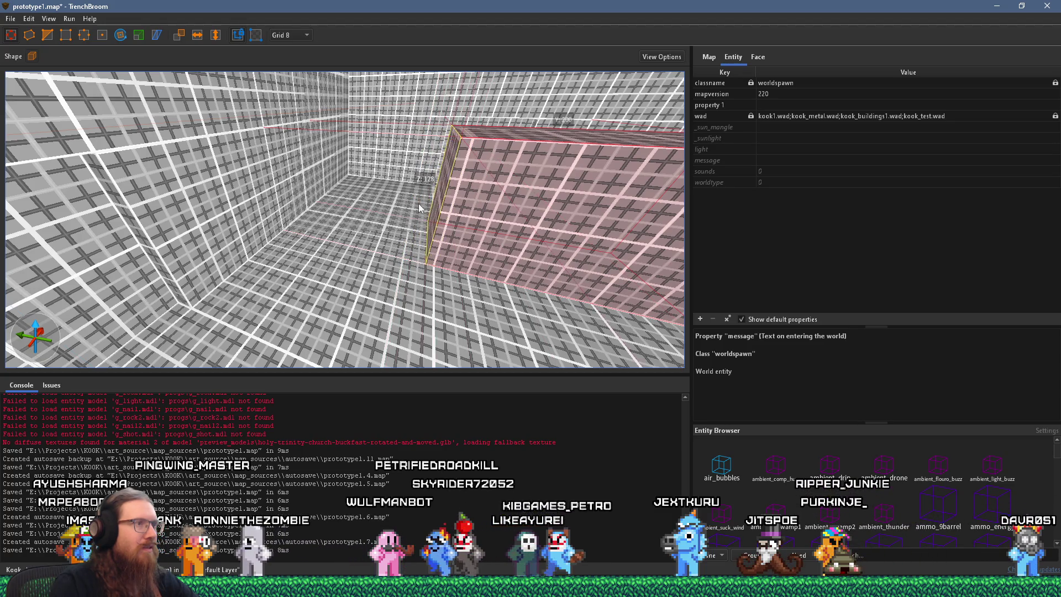
key("ctrl+u")
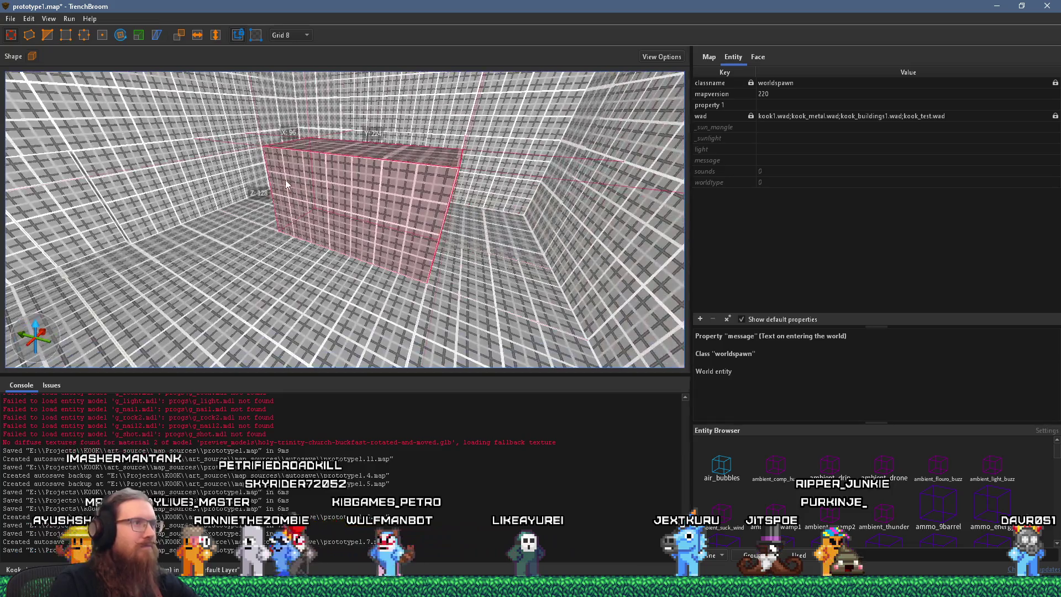
key("Escape")
left_click(11, 18)
left_click(47, 77)
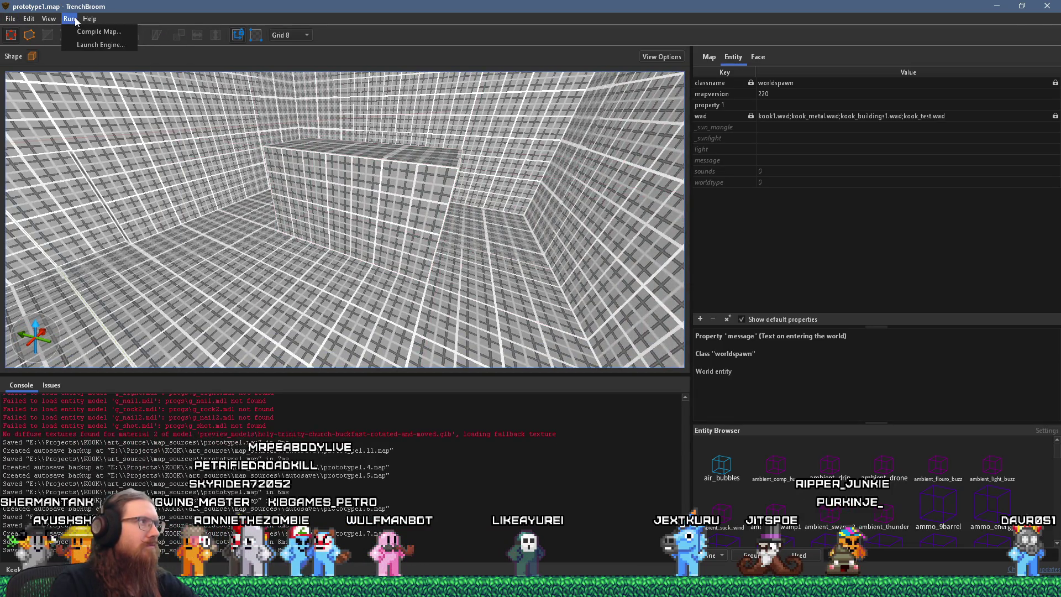
Compile the map into prototype1.bsp and return to Godot.
left_click(98, 31)
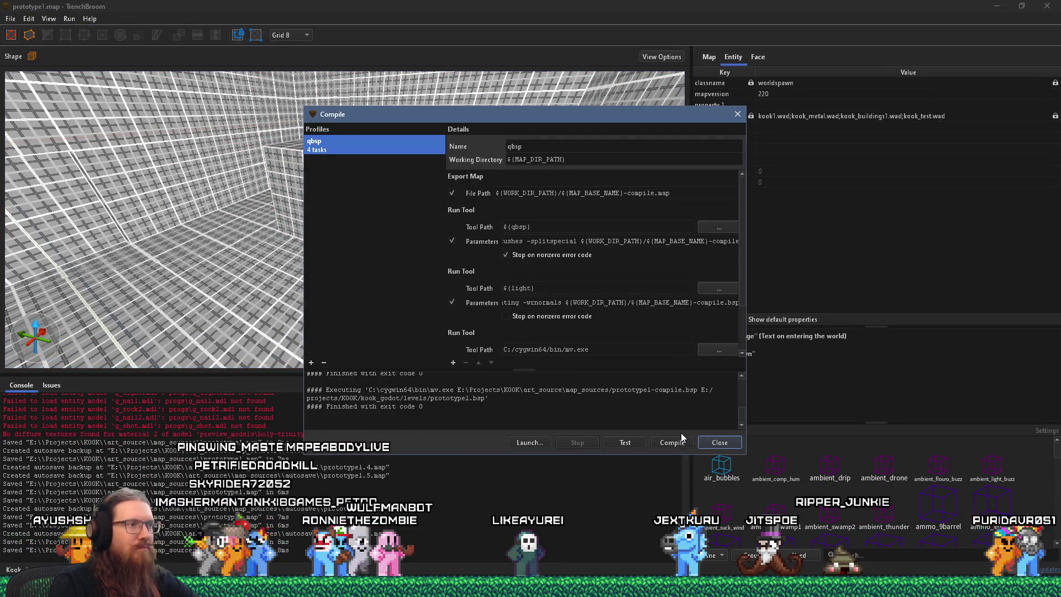
left_click(718, 448)
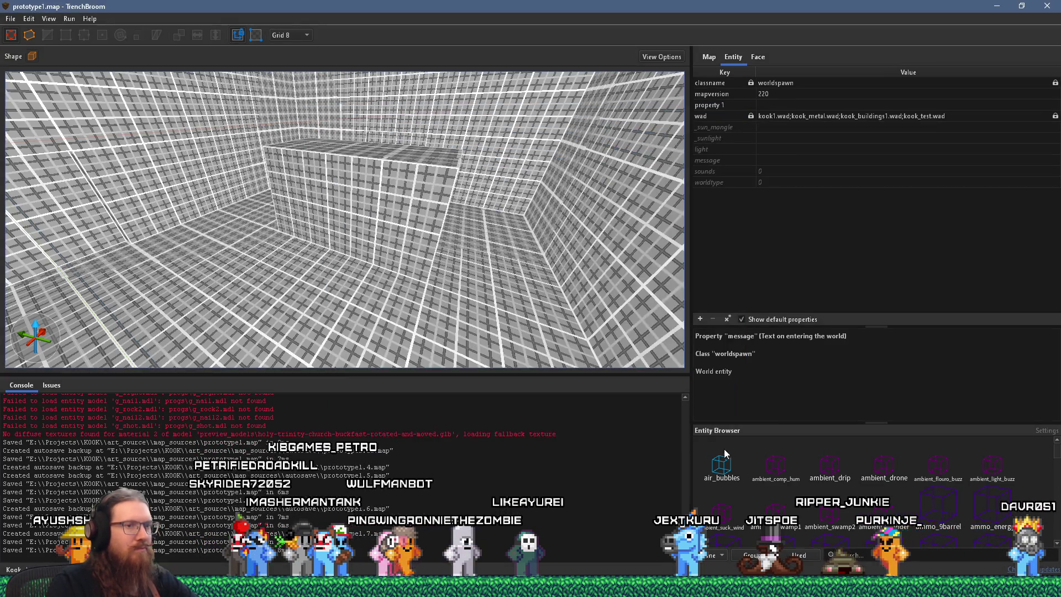
key("alt+Tab")
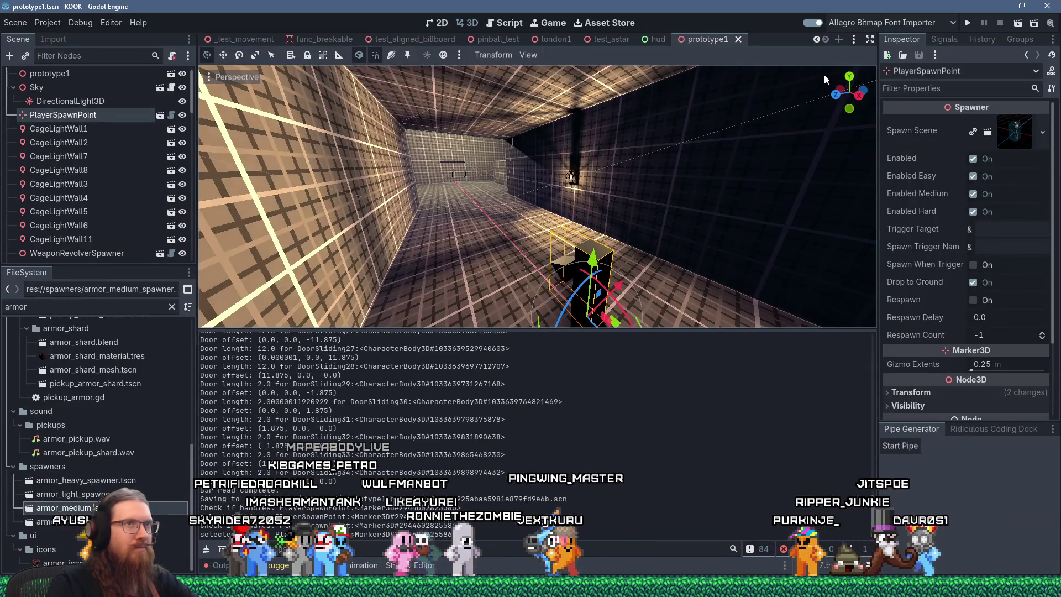
Run the game and try the locked door in the starting room.
left_click(968, 23)
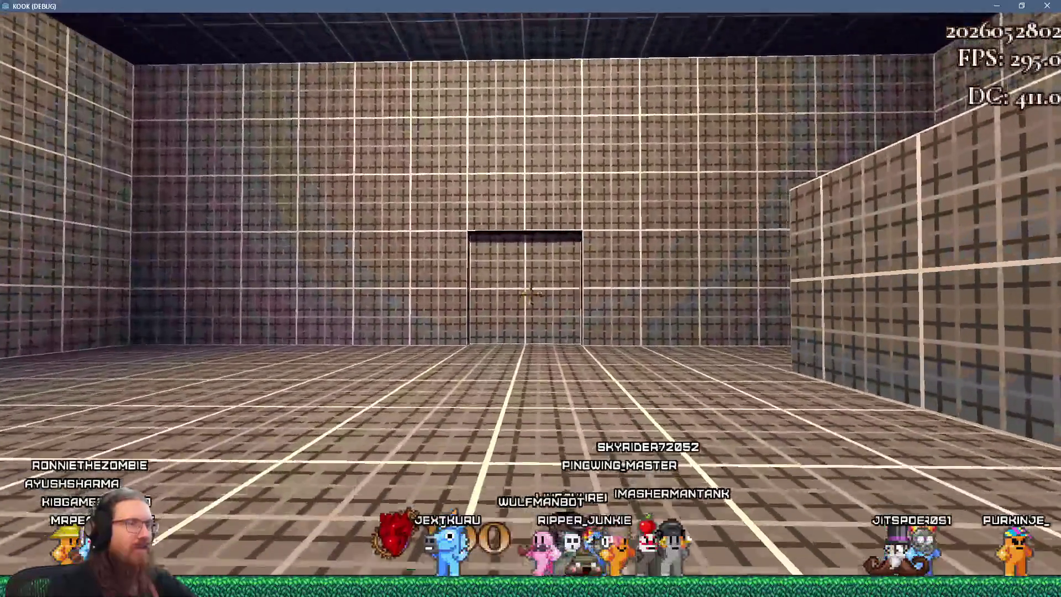
key("w")
key("period")
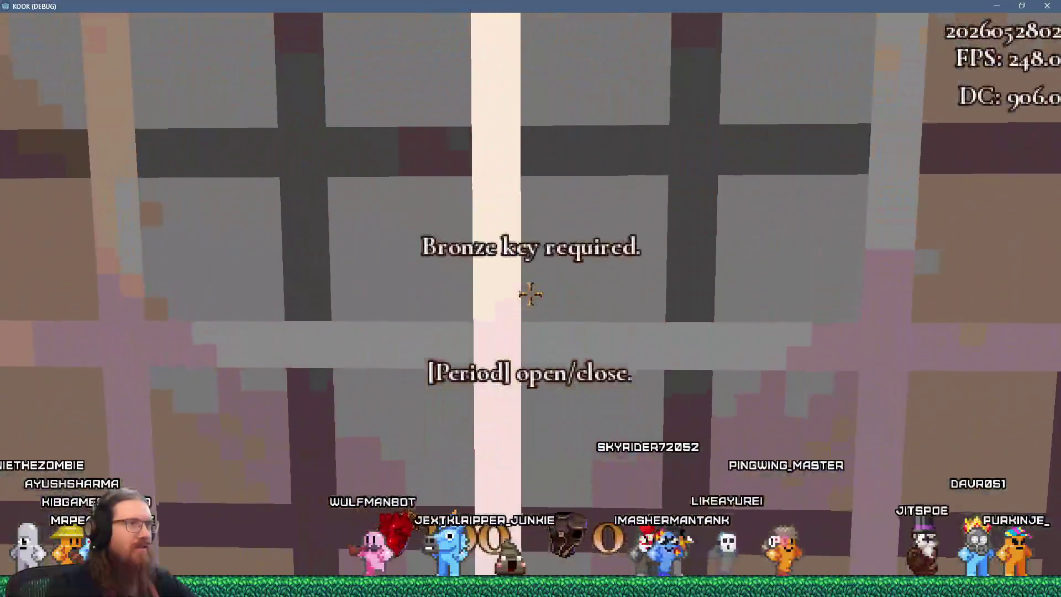
key("s")
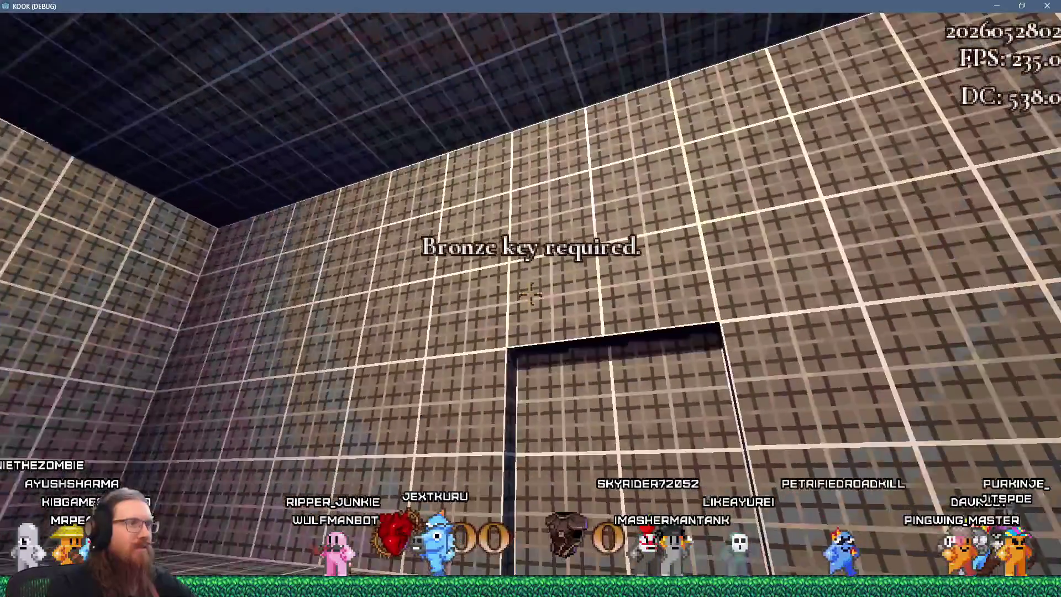
Walk the corridor into the dark room, collecting shotguns, revolvers and ammo.
key("w")
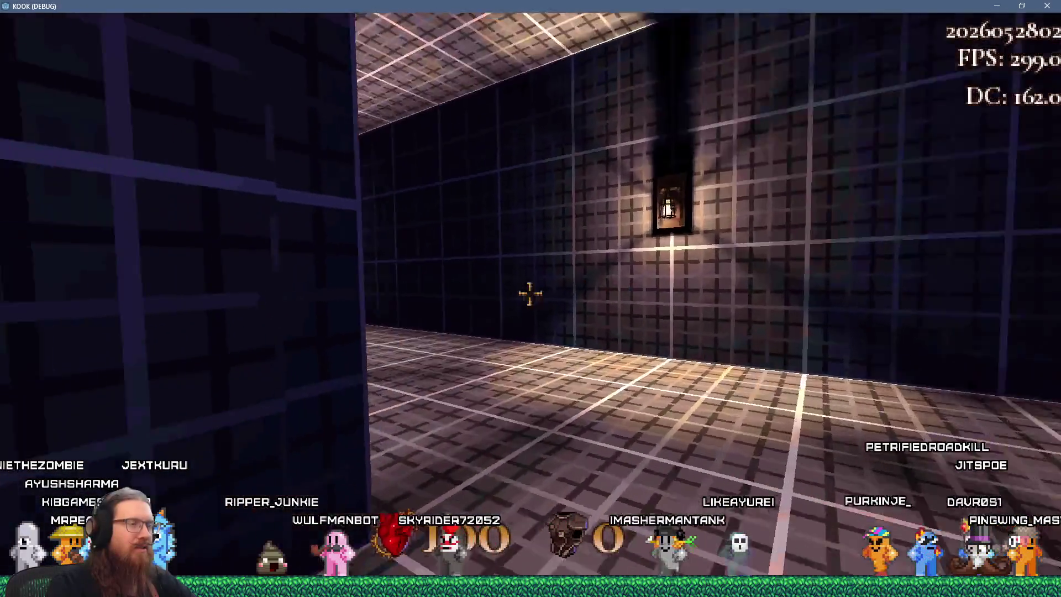
key("w")
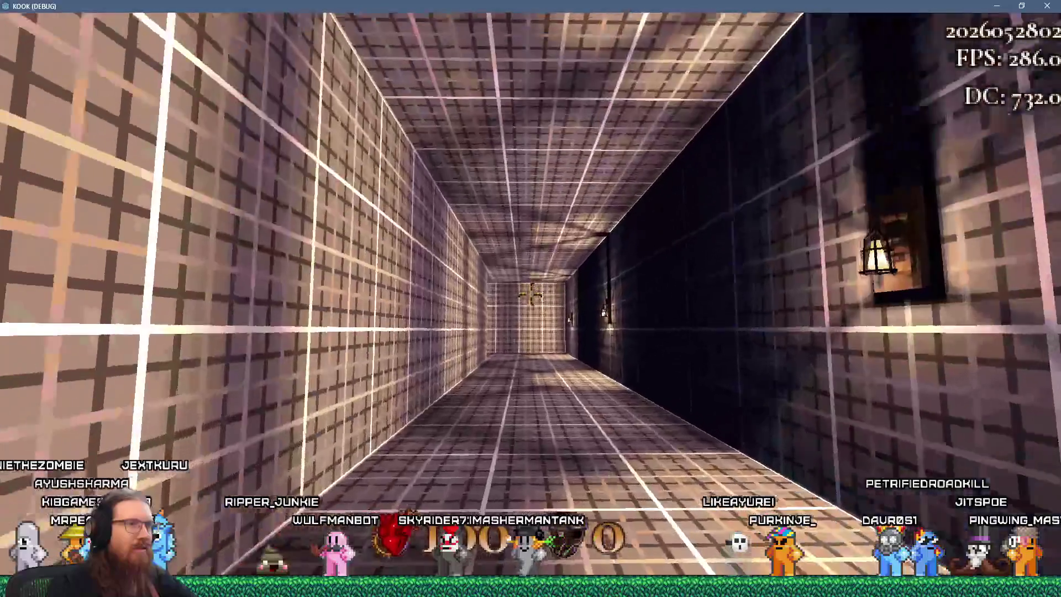
key("w")
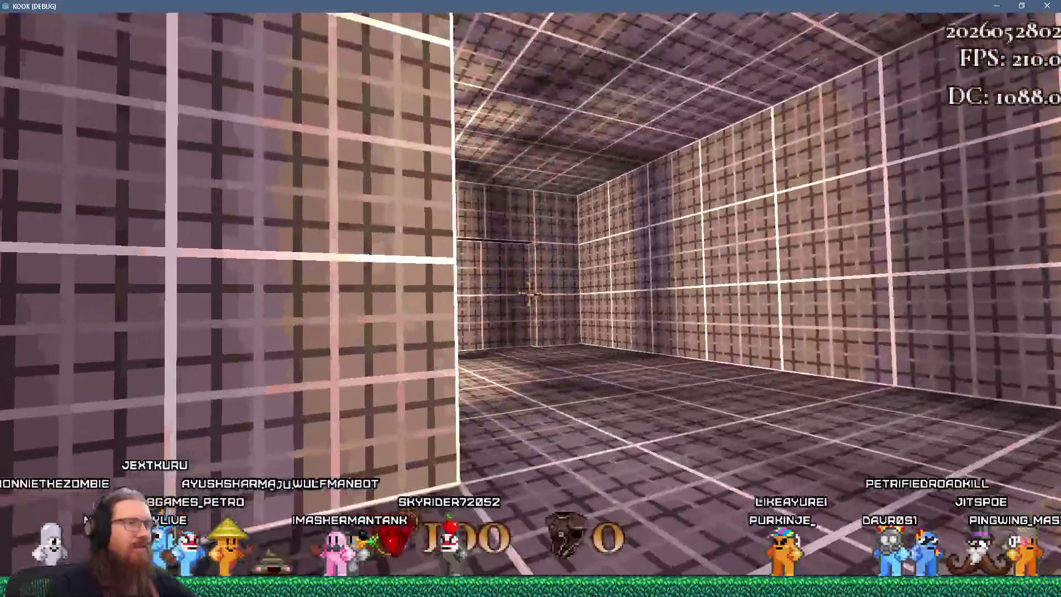
key("w")
key("period")
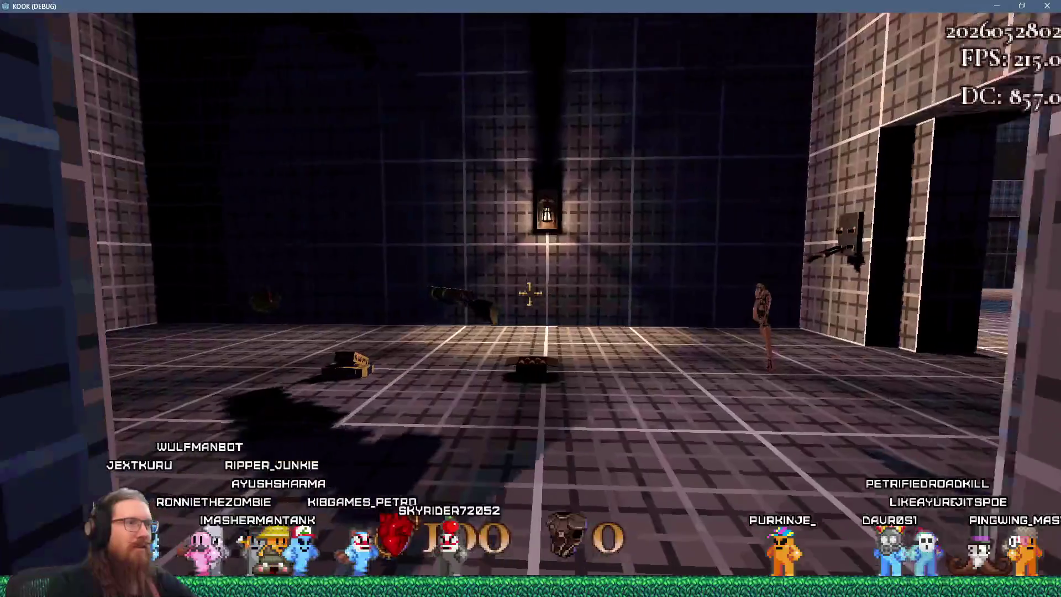
key("w")
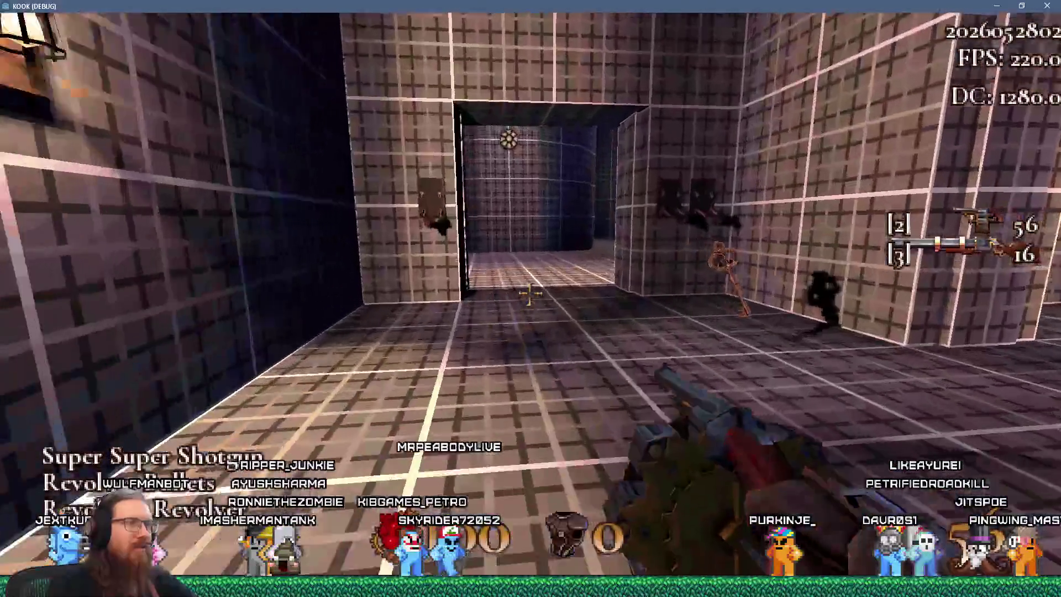
key("w")
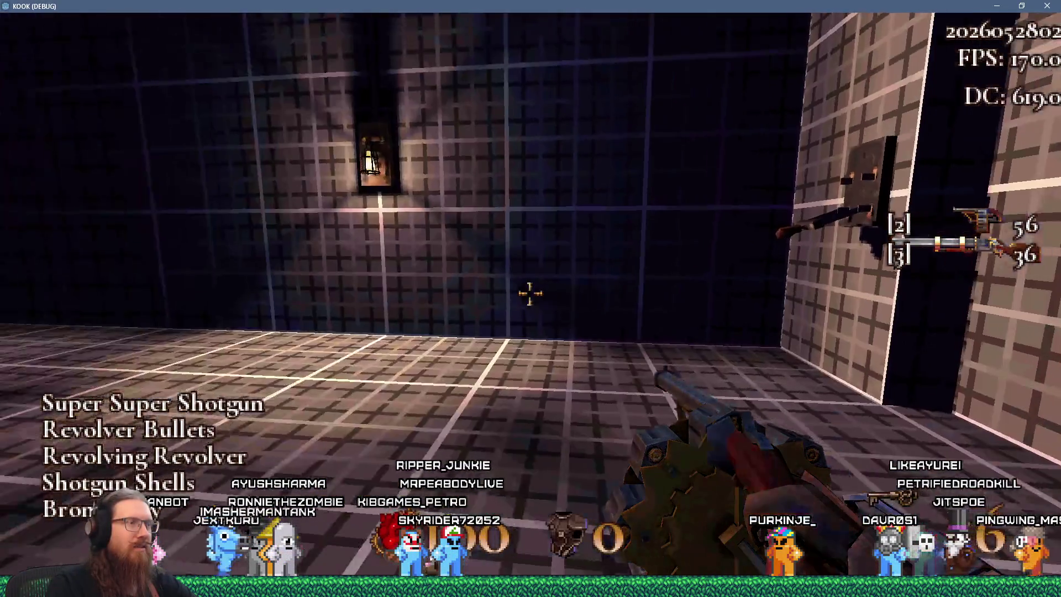
key("w")
key("w")
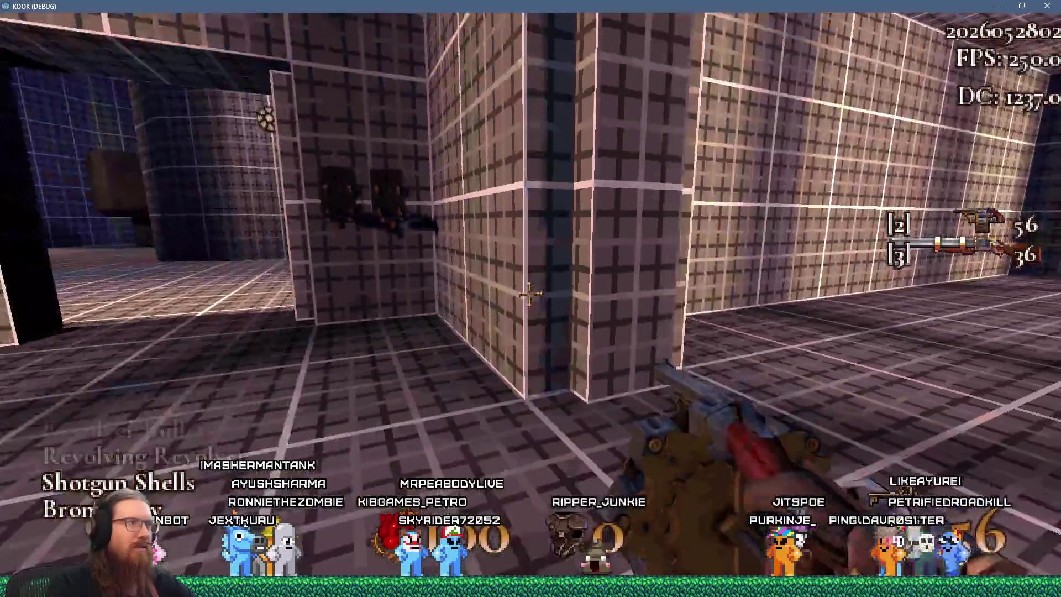
key("w")
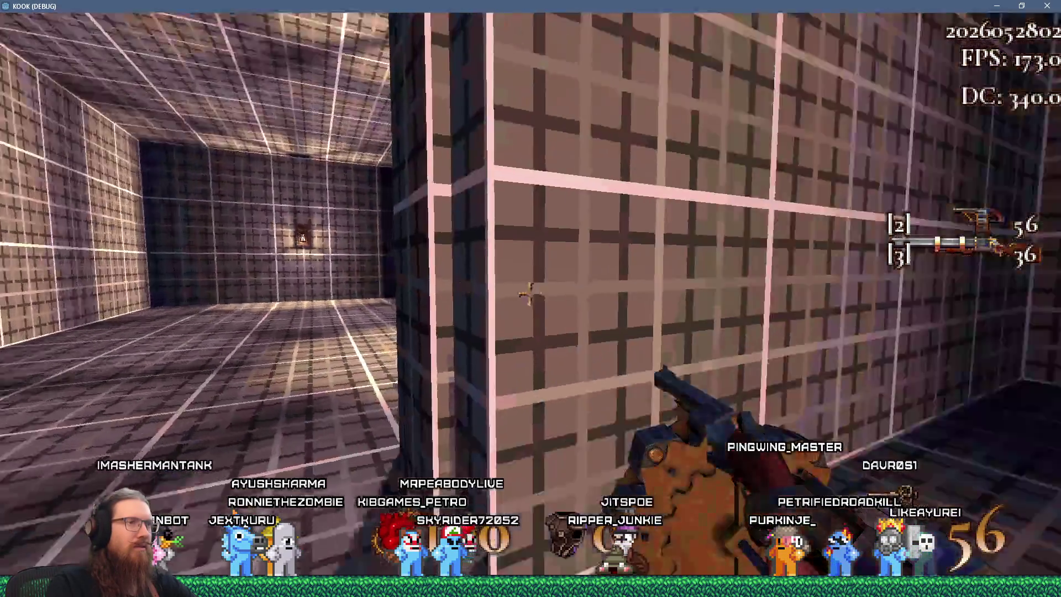
Quit the game through the development console with the quit command.
key("grave")
type("qui")
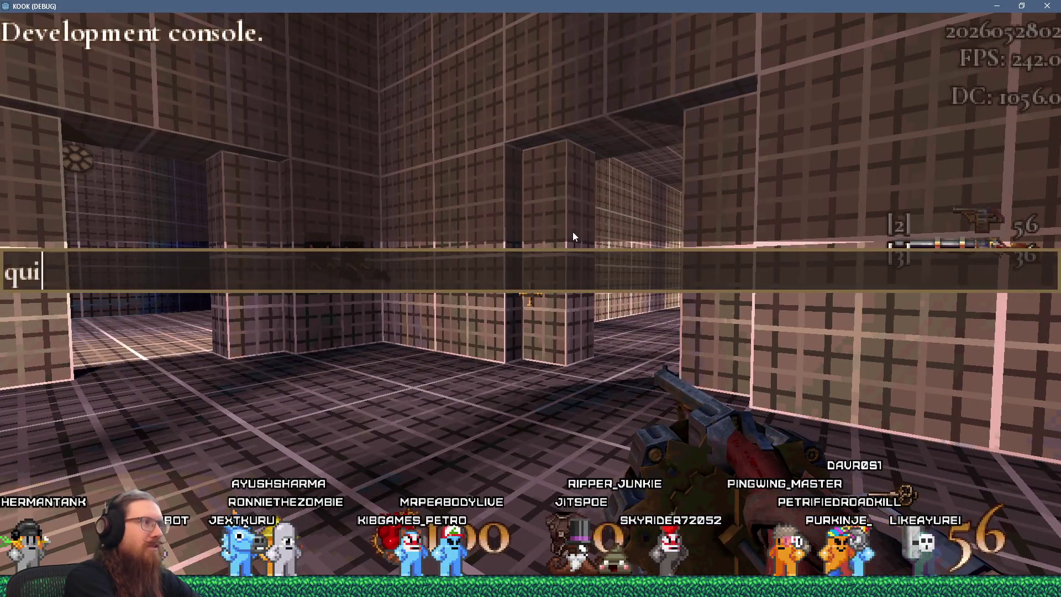
type("t")
key("Return")
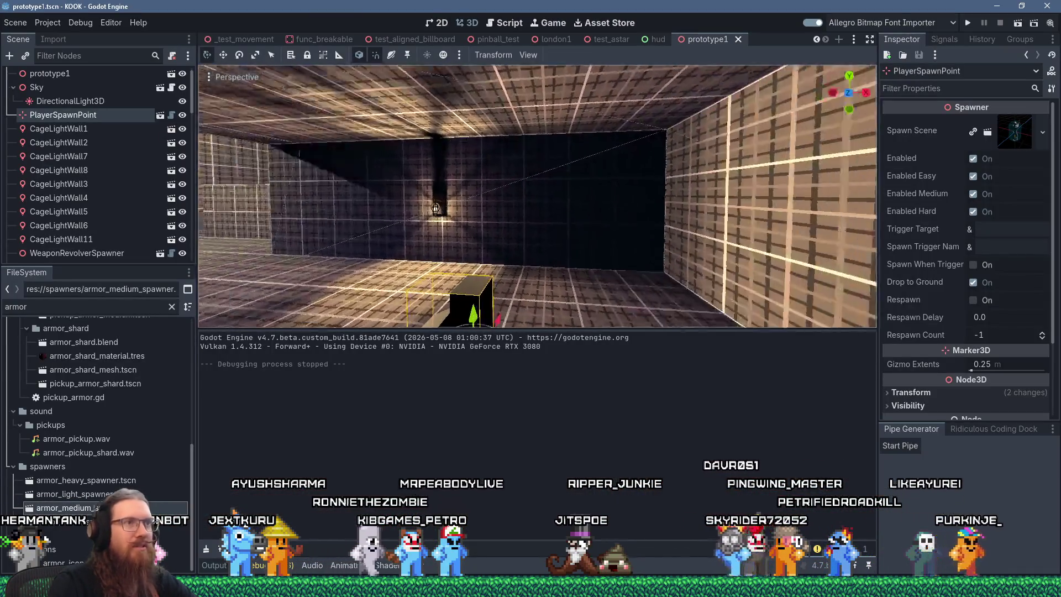
Fly around the prototype1 scene, select its root node, then bring prototype1.map forward in TrenchBroom.
key("f")
scroll(413, 202, "down", 3)
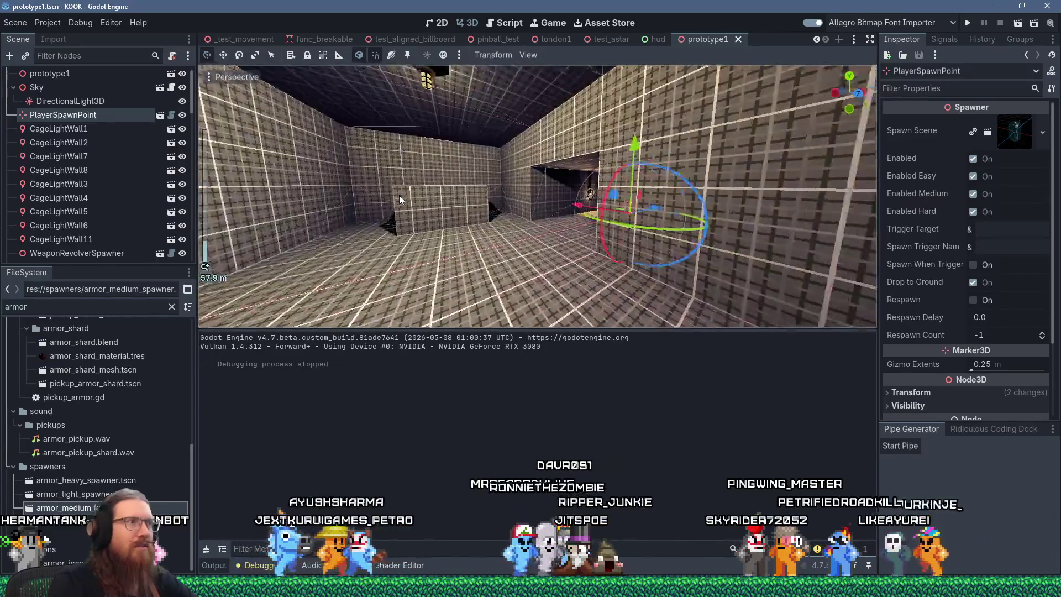
key("shift+f")
left_click(355, 205)
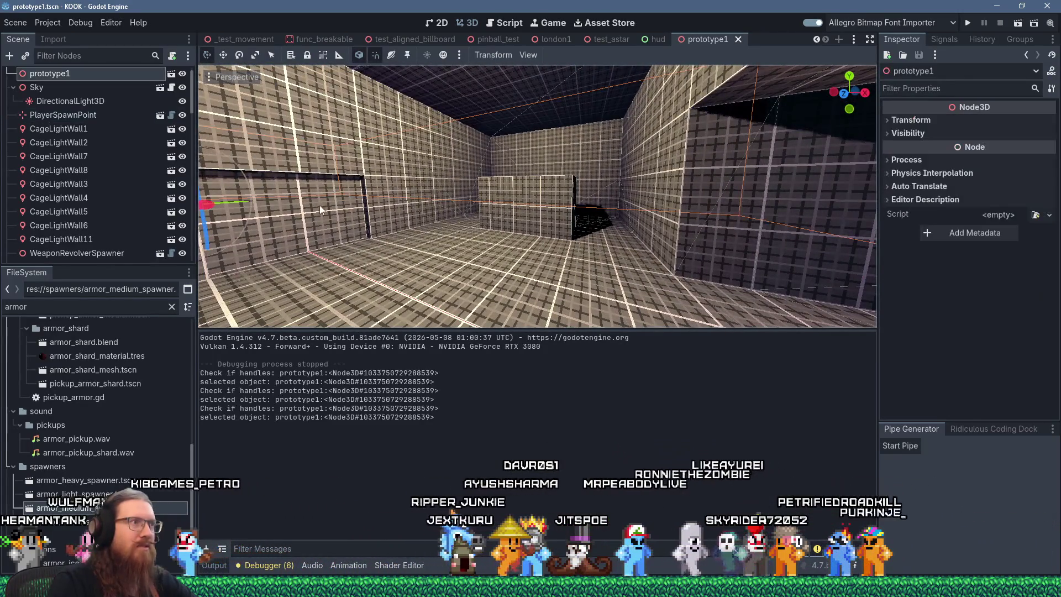
scroll(449, 195, "up", 3)
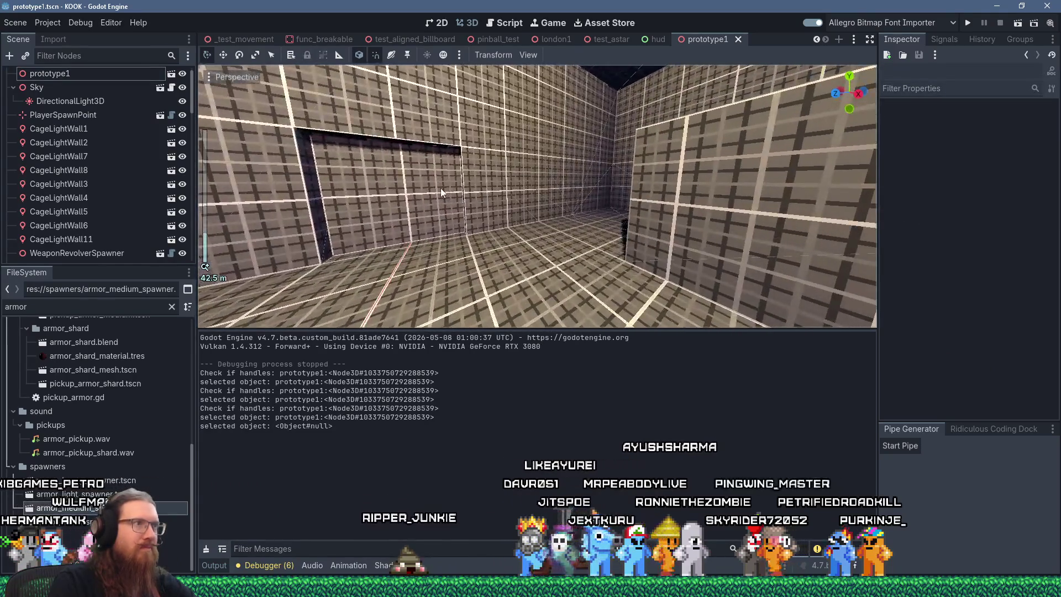
left_click(442, 190)
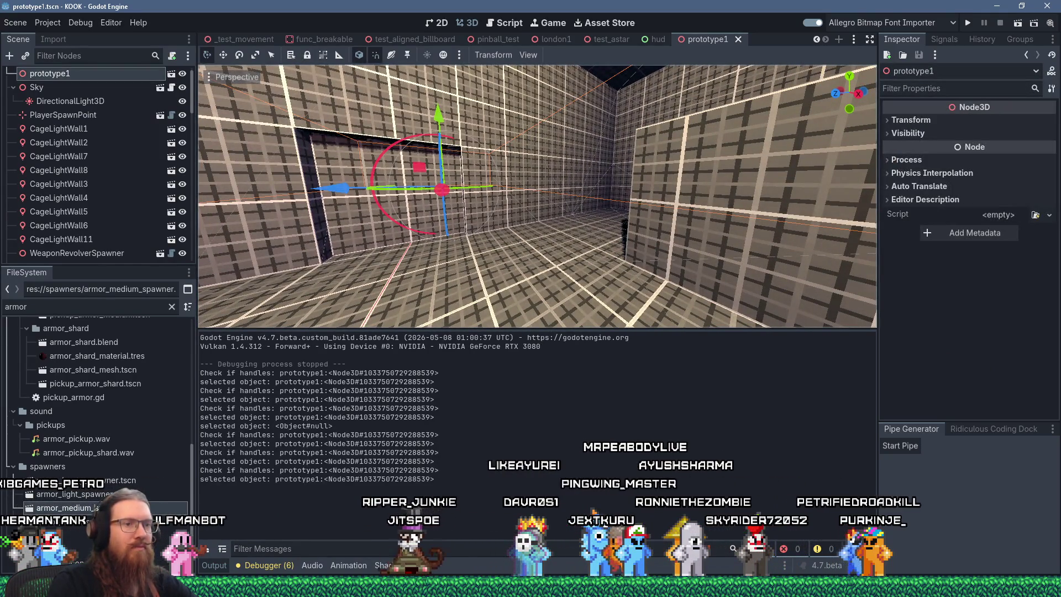
left_click(724, 536)
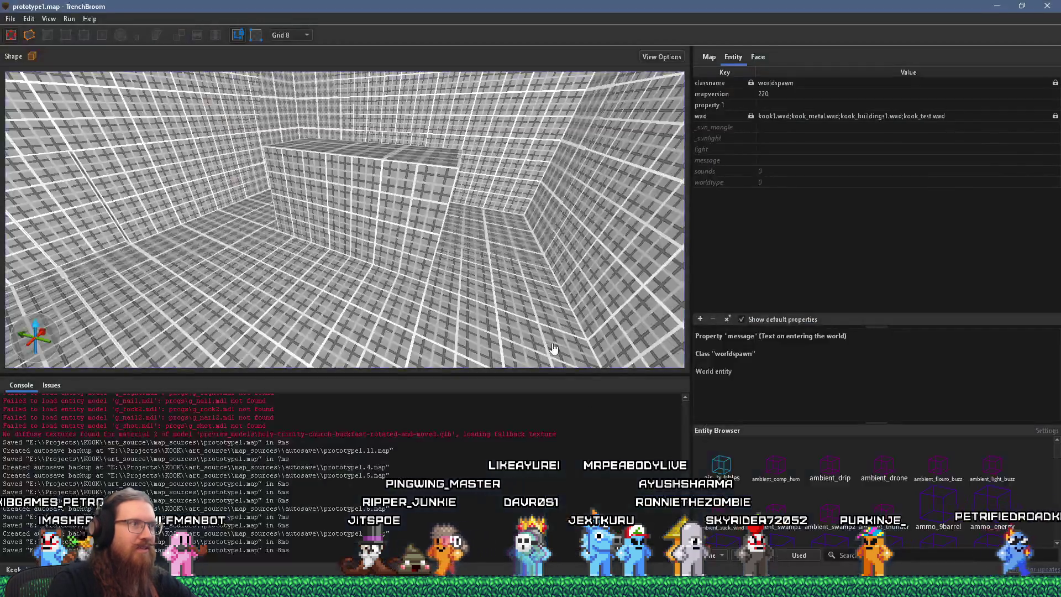
Select and frame the two wall sliding doors, leaving their bronze trigger group unchanged.
left_click(505, 299, "ctrl")
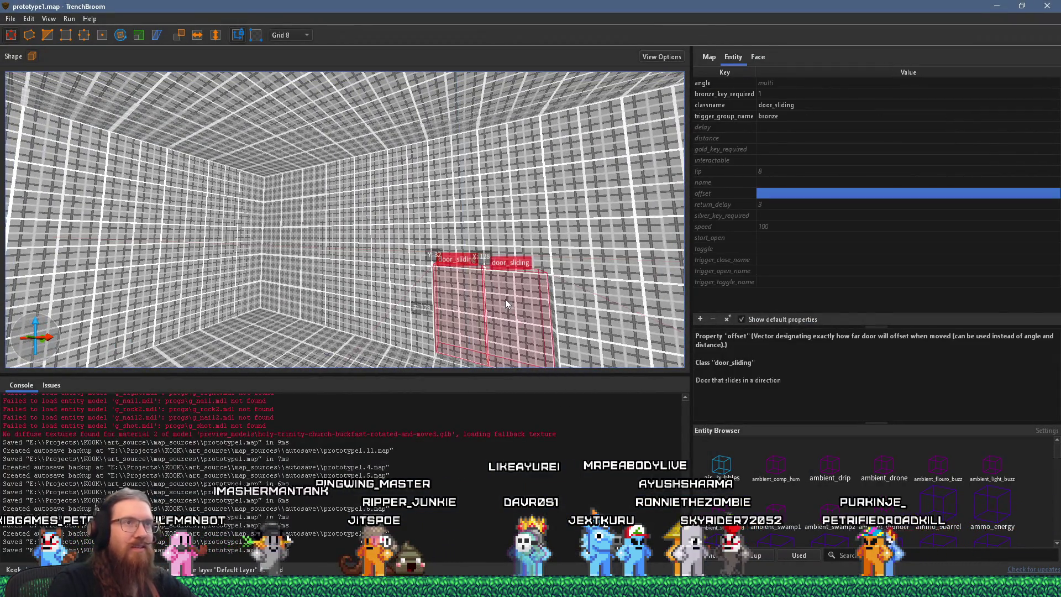
key("ctrl+u")
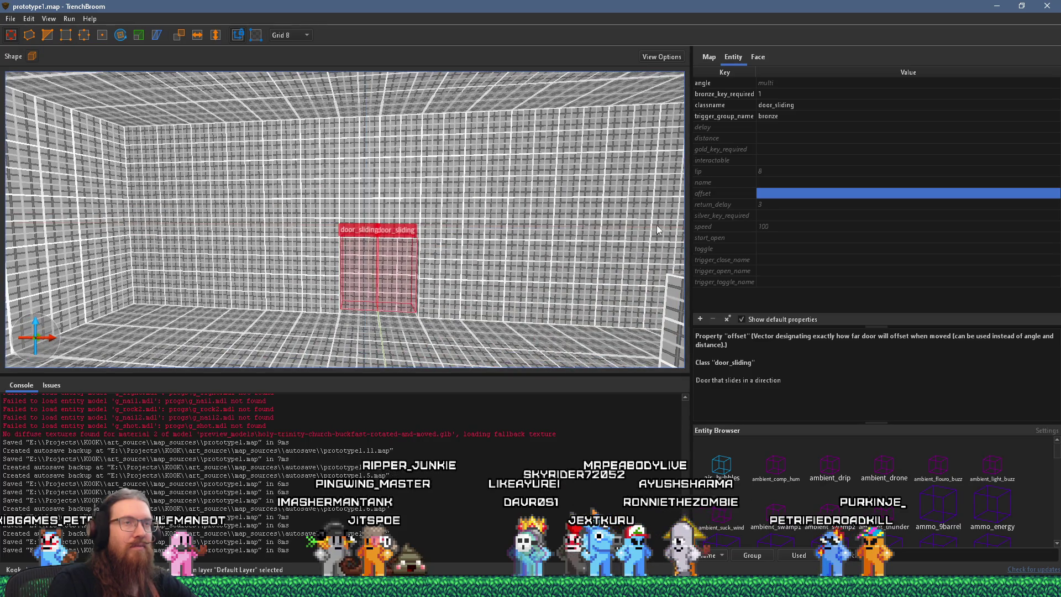
left_click(788, 117)
left_click(788, 117)
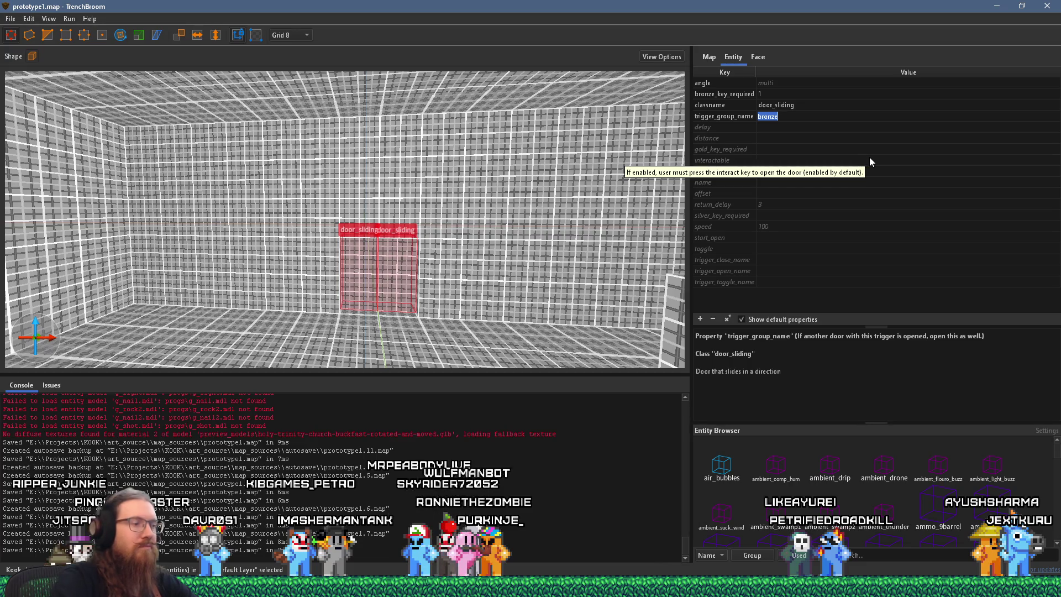
type("u")
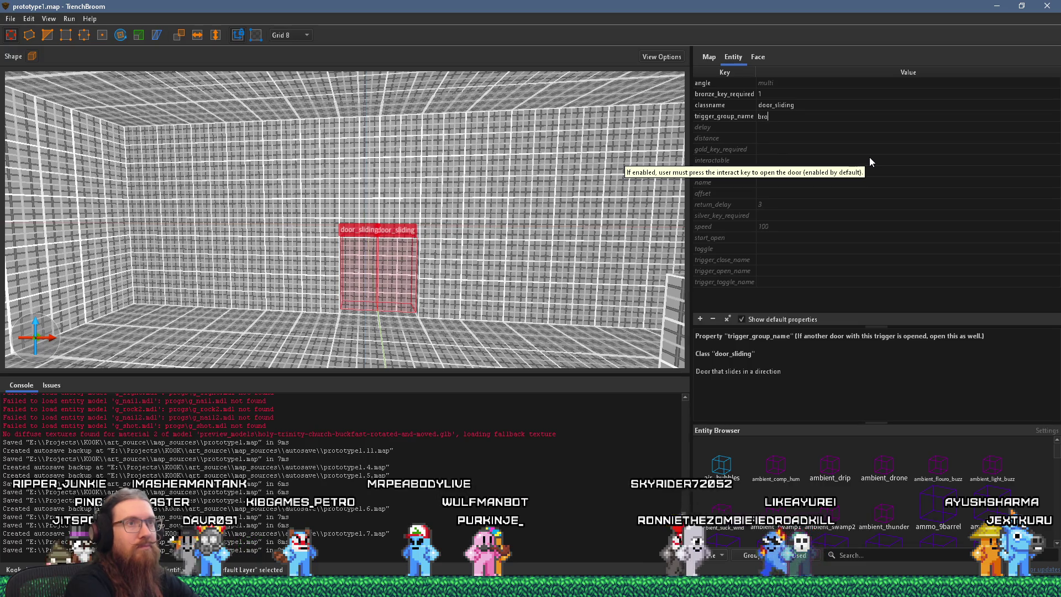
key("Escape")
scroll(384, 267, "up", 10)
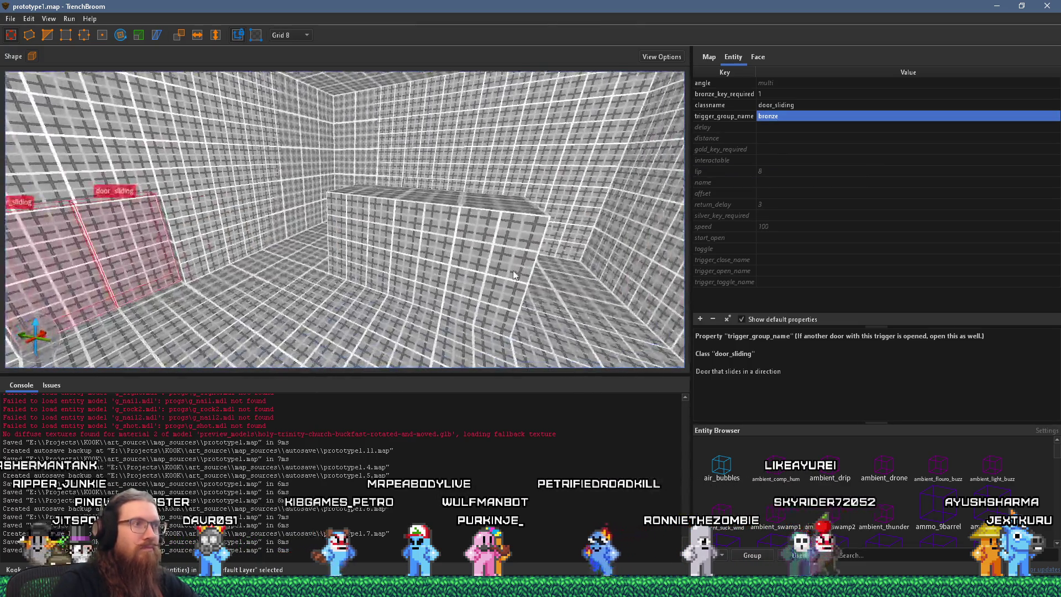
scroll(279, 316, "down", 10)
Rename the side-wall door pair's trigger group from door_pair_no_key2 to start_side_door_pair.
left_click(312, 237)
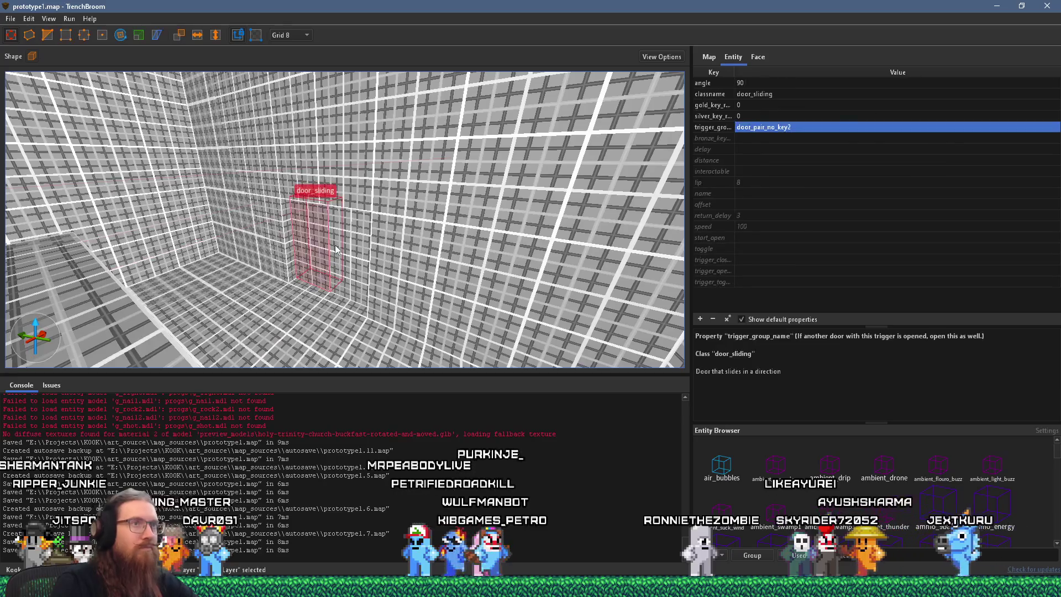
left_click(360, 249, "ctrl")
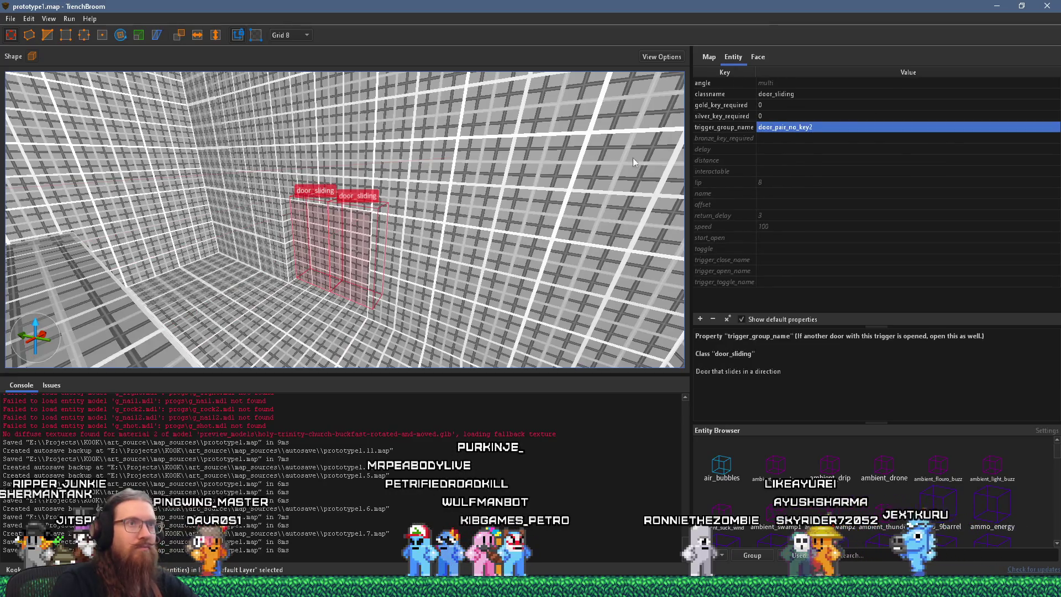
left_click(832, 127)
type("start_sid")
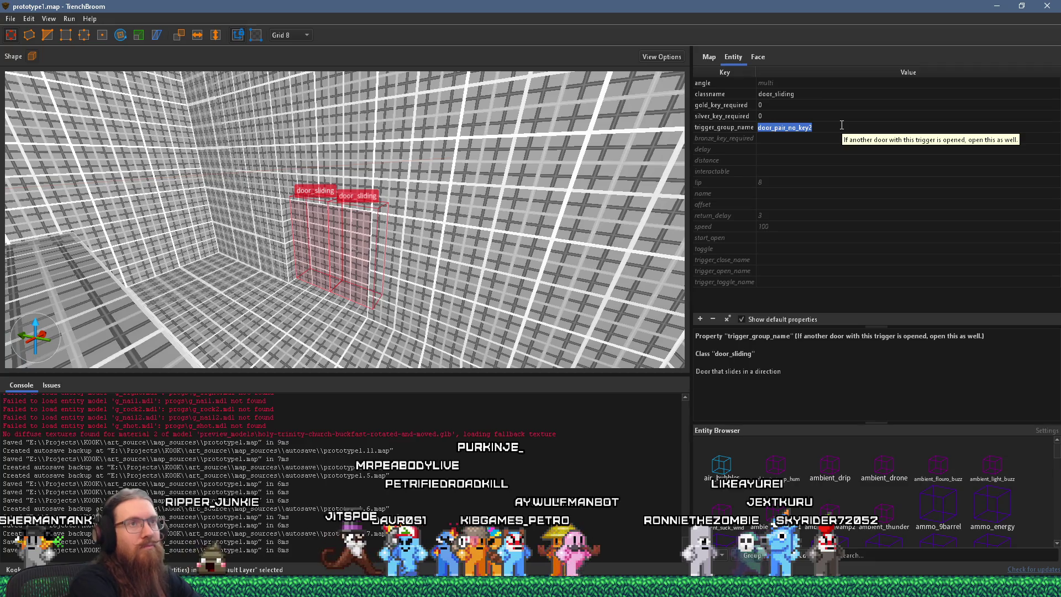
type("e")
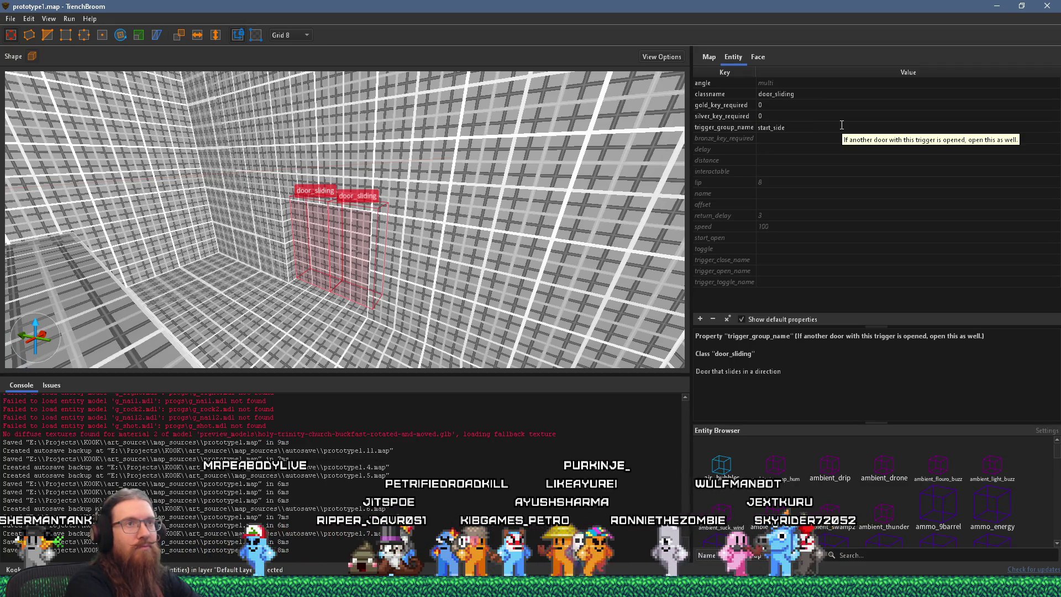
type("_door_pai")
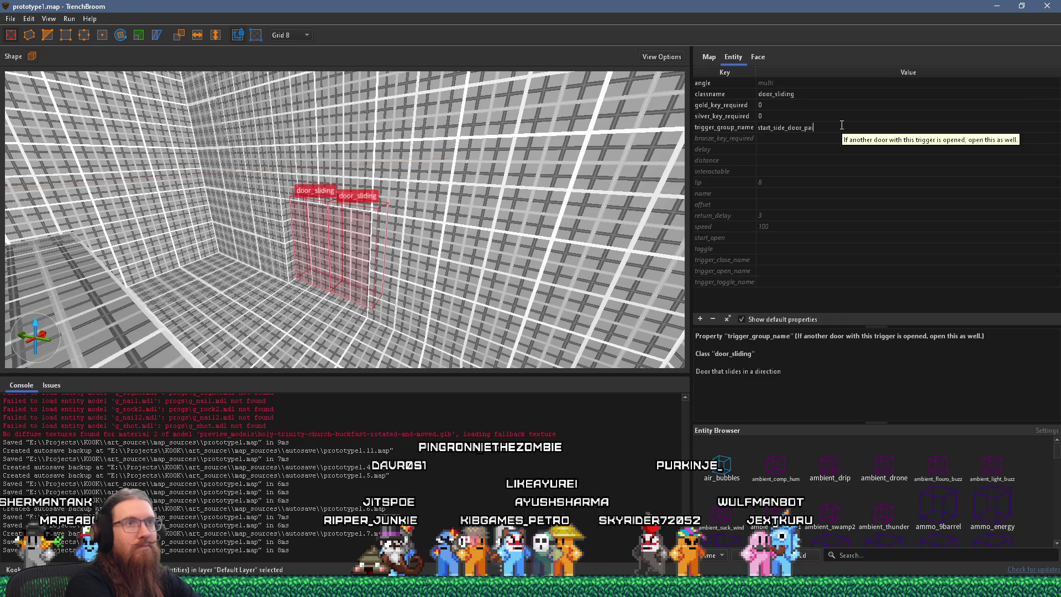
type("r")
key("Return")
Set the far-wall door pair's trigger group name to start_side_door_pair_2.
scroll(422, 232, "up", 3)
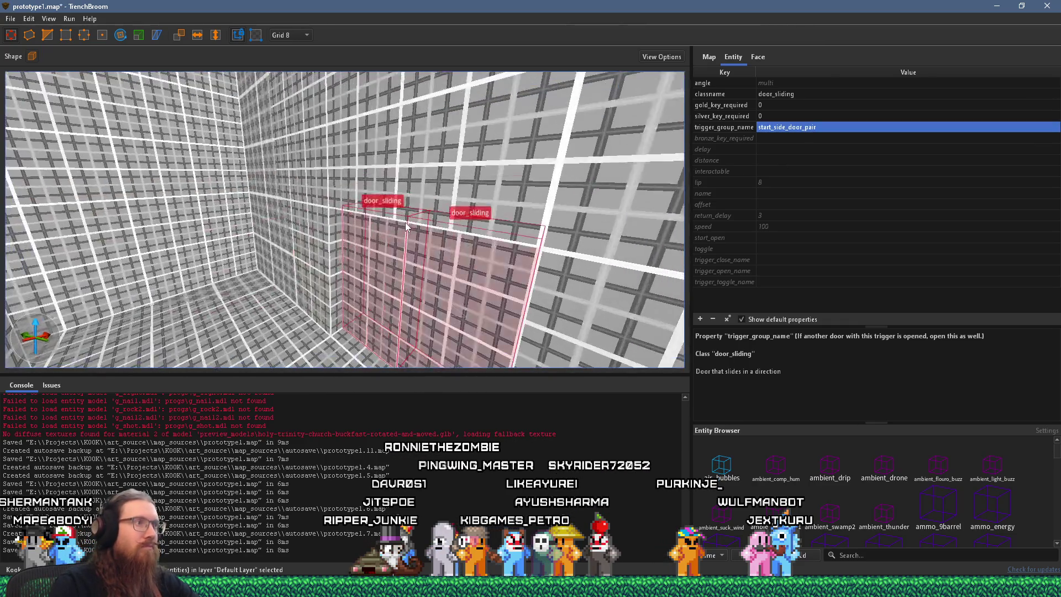
scroll(406, 222, "down", 5)
mouse_move(303, 206)
left_mouse_down()
mouse_move(224, 202)
mouse_move(504, 209)
mouse_move(565, 227)
mouse_move(142, 207)
mouse_move(340, 191)
left_mouse_up()
left_click(340, 191)
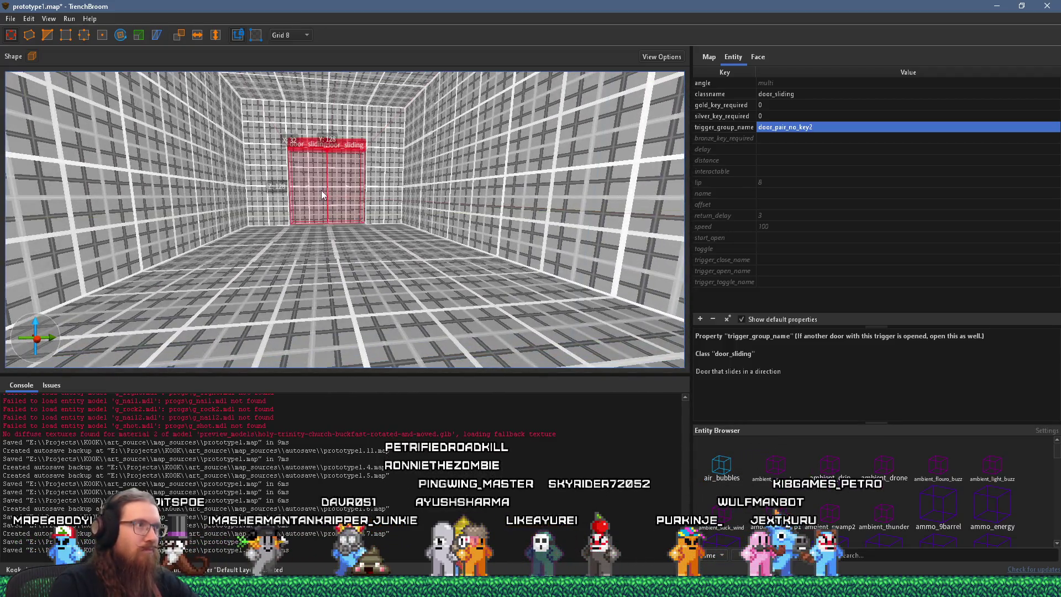
double_click(835, 128)
type("start_side_door_pair")
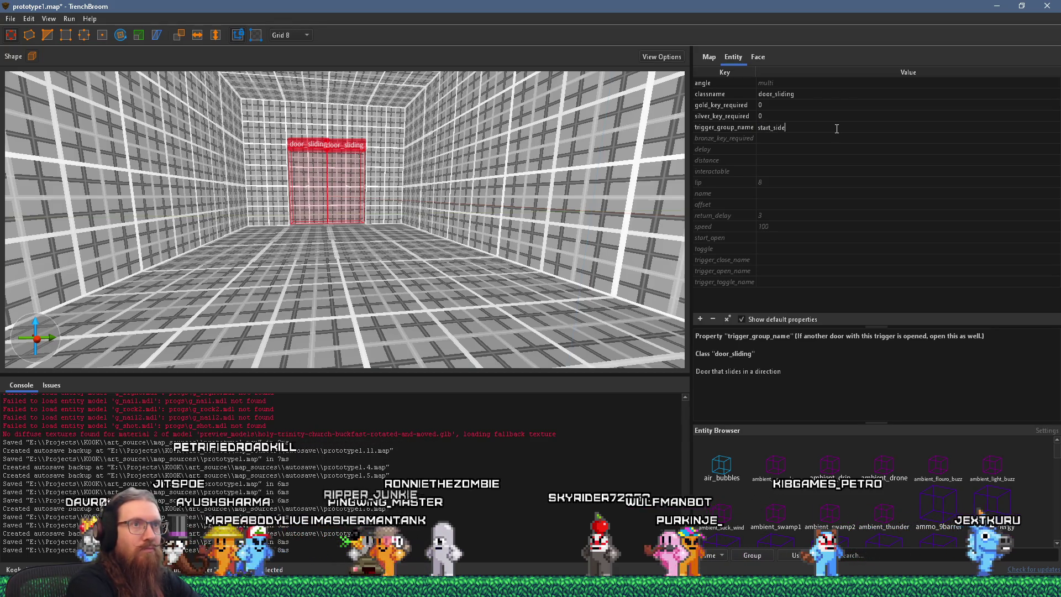
type("_2")
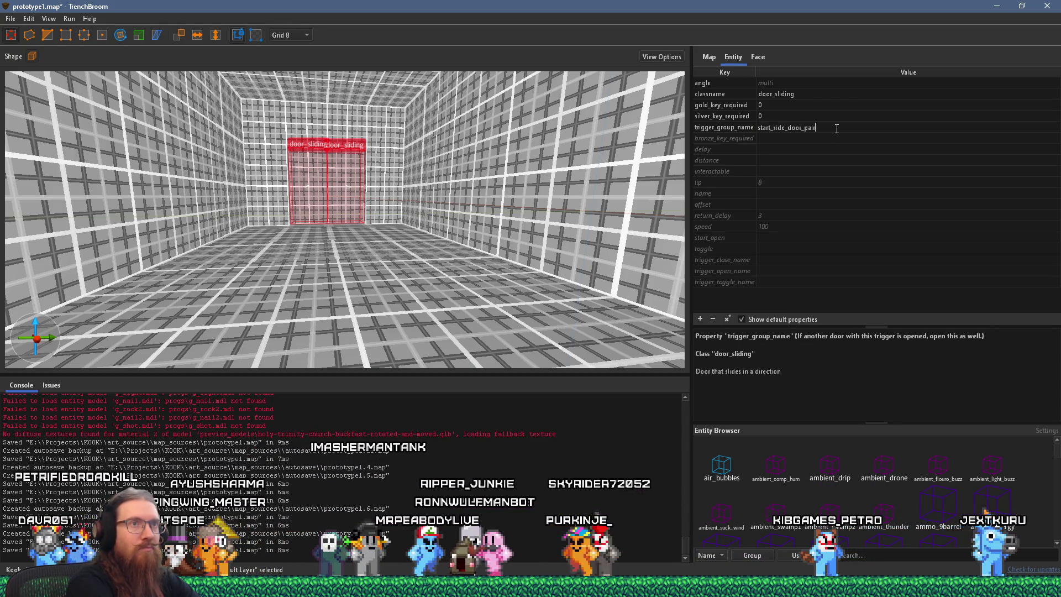
key("Return")
Remove the info_notnull box in front of the front-wall sliding door pair.
mouse_move(393, 154)
left_mouse_down()
mouse_move(509, 200)
mouse_move(453, 224)
mouse_move(375, 222)
mouse_move(456, 234)
mouse_move(362, 242)
mouse_move(297, 232)
mouse_move(448, 196)
mouse_move(198, 223)
mouse_move(232, 158)
mouse_move(261, 134)
mouse_move(166, 273)
mouse_move(330, 251)
mouse_move(246, 221)
left_mouse_up()
left_click(375, 222)
left_click(348, 225, "ctrl")
mouse_move(343, 215)
left_mouse_down()
mouse_move(315, 262)
mouse_move(439, 284)
left_mouse_up()
left_click(440, 284)
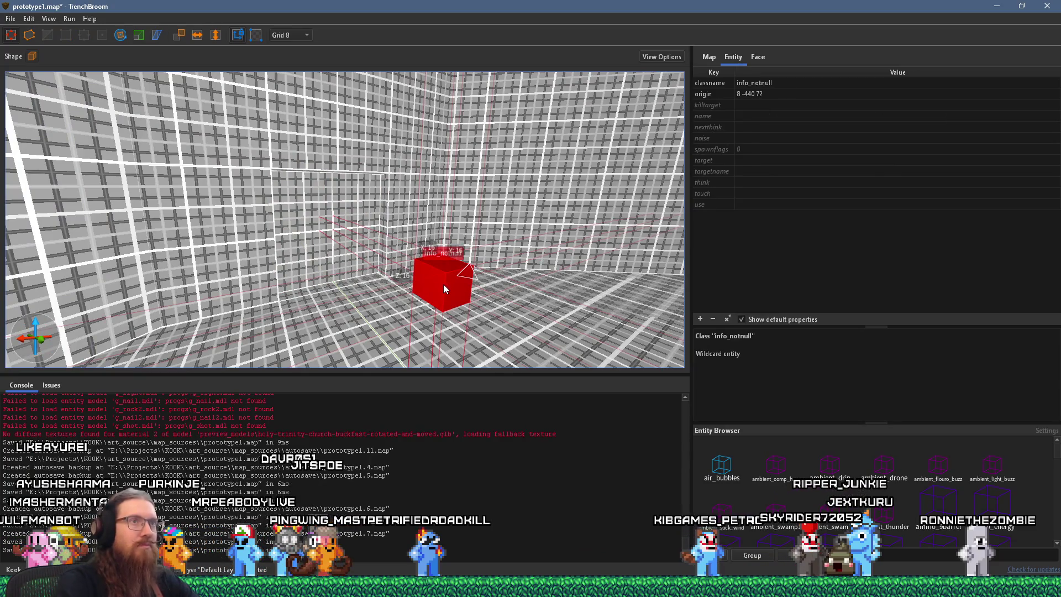
key("ctrl+z")
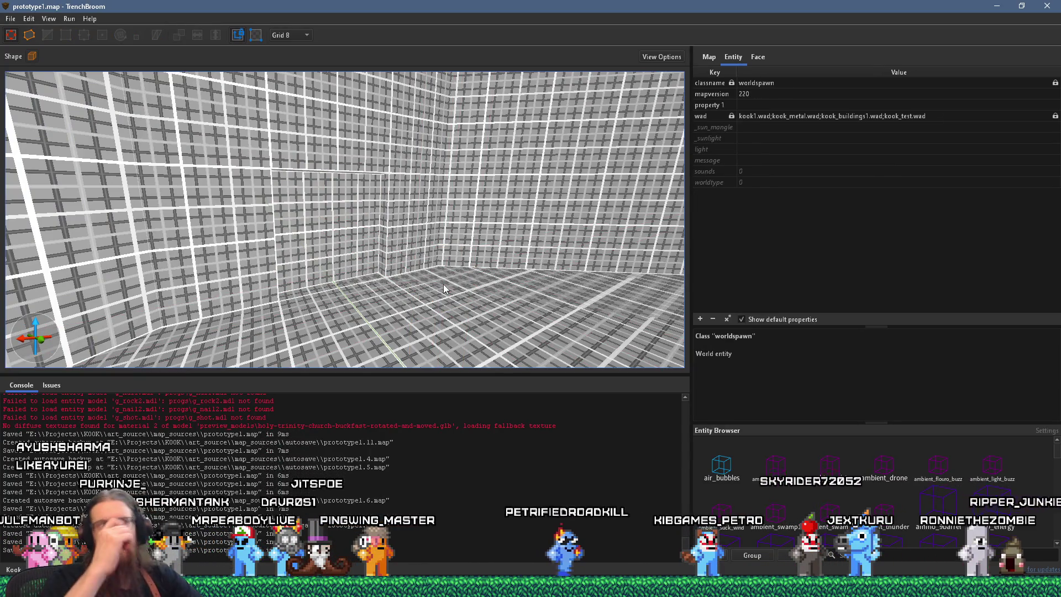
Recompile the map, then switch back to Godot and launch the game.
left_click(69, 18)
left_click(77, 33)
left_click(661, 442)
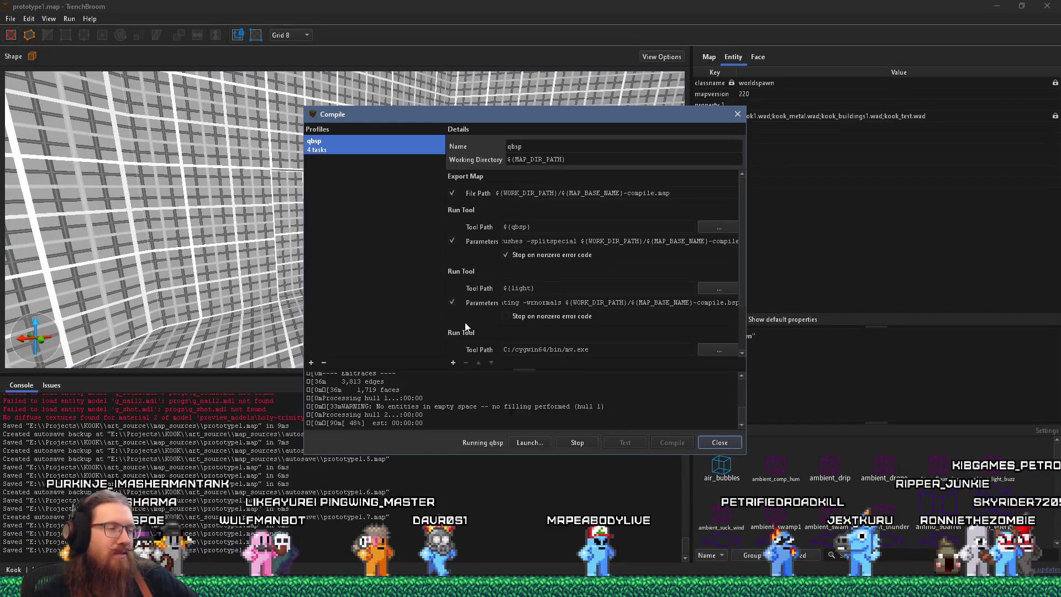
left_click(700, 444)
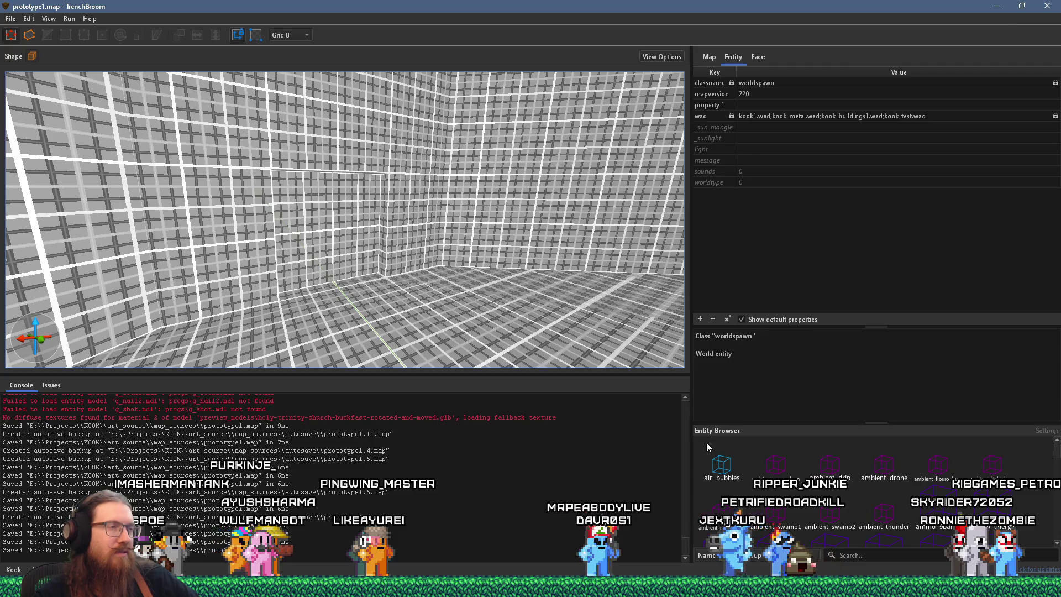
key("alt+Tab")
key("alt+Tab")
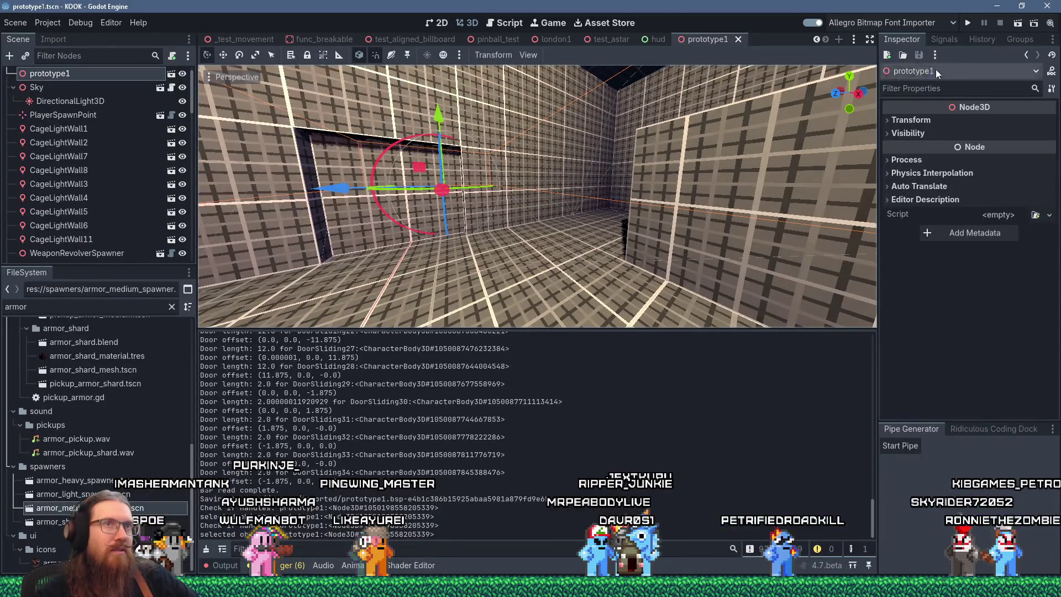
left_click(968, 24)
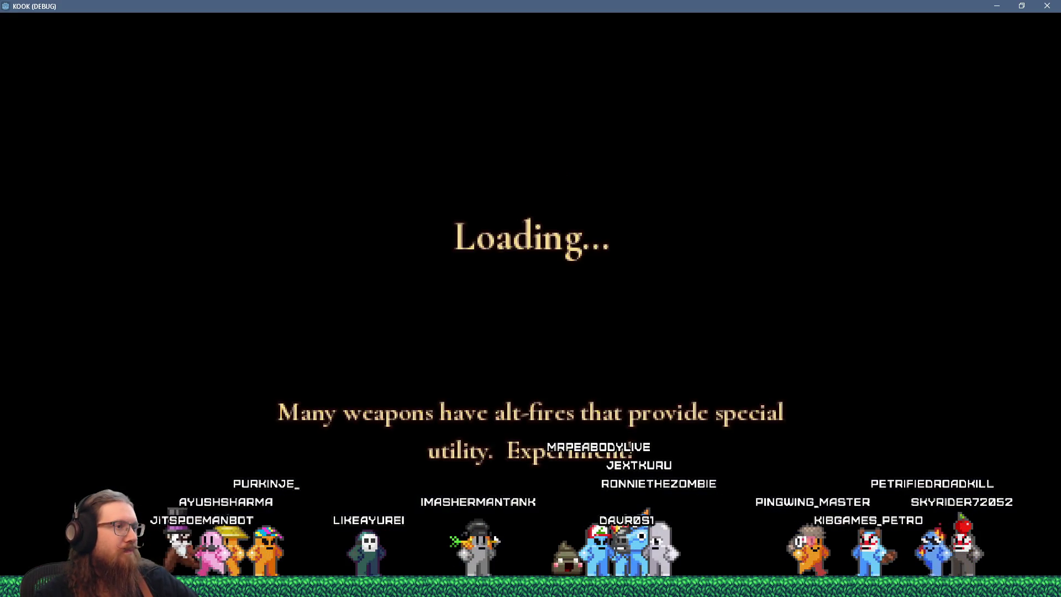
Open the door, walk the corridor, and collect the Super Super Shotgun, Revolving Revolver and ammo.
key("w")
key("w")
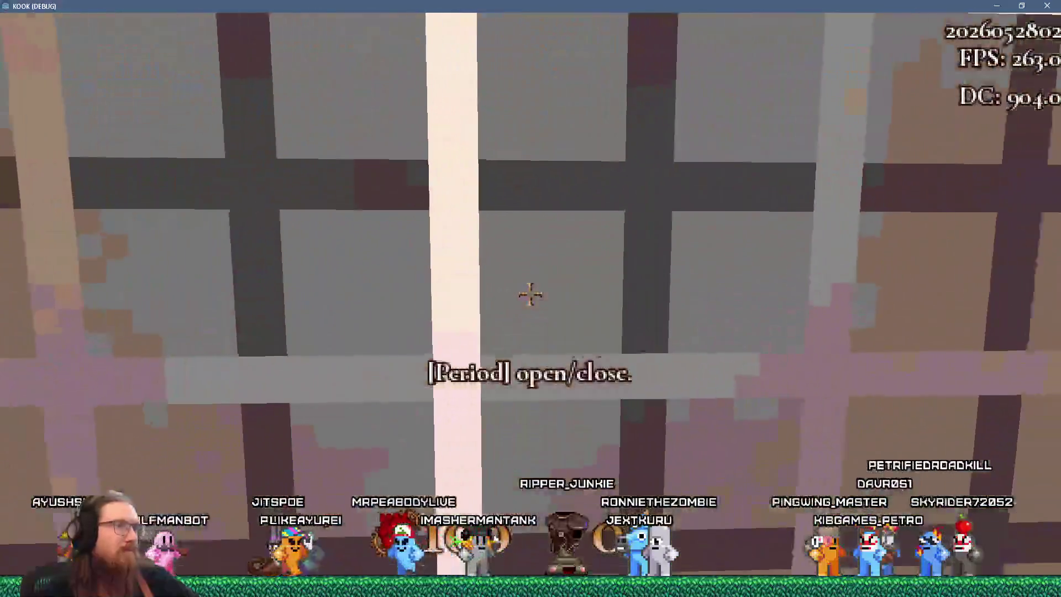
key("period")
key("w")
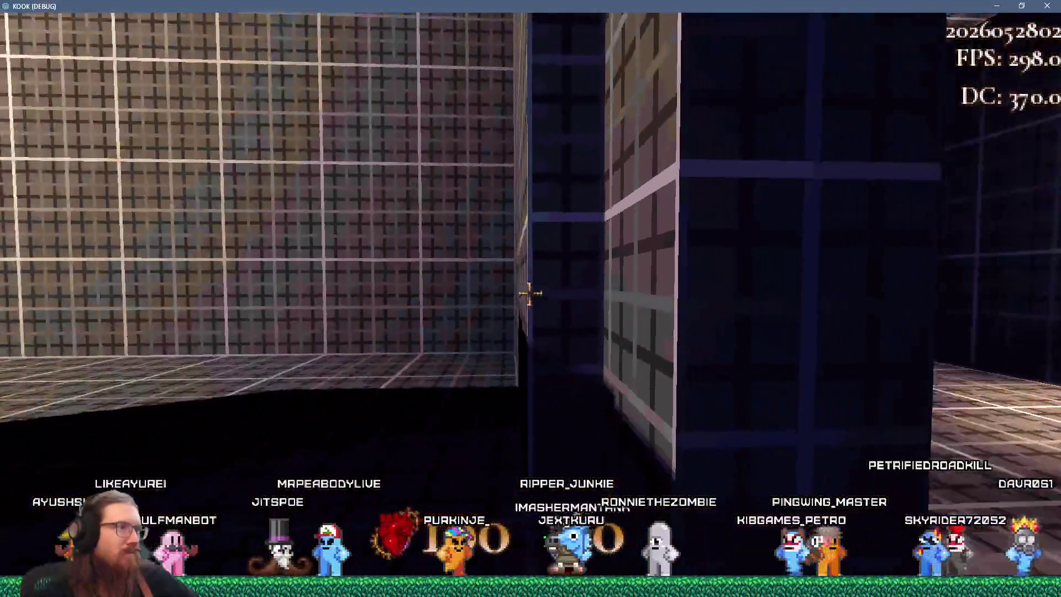
key("w")
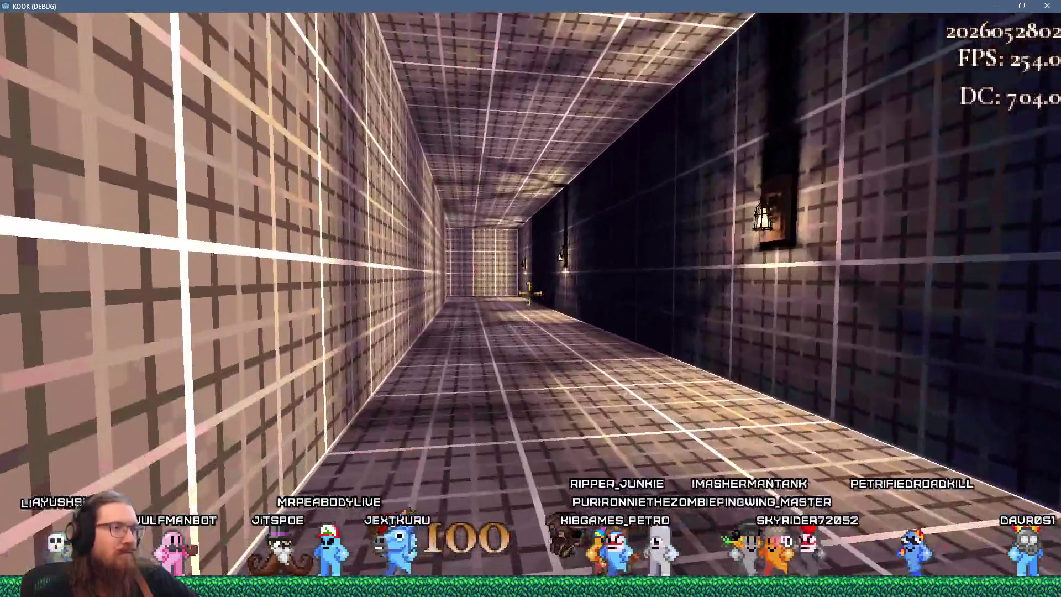
key("w")
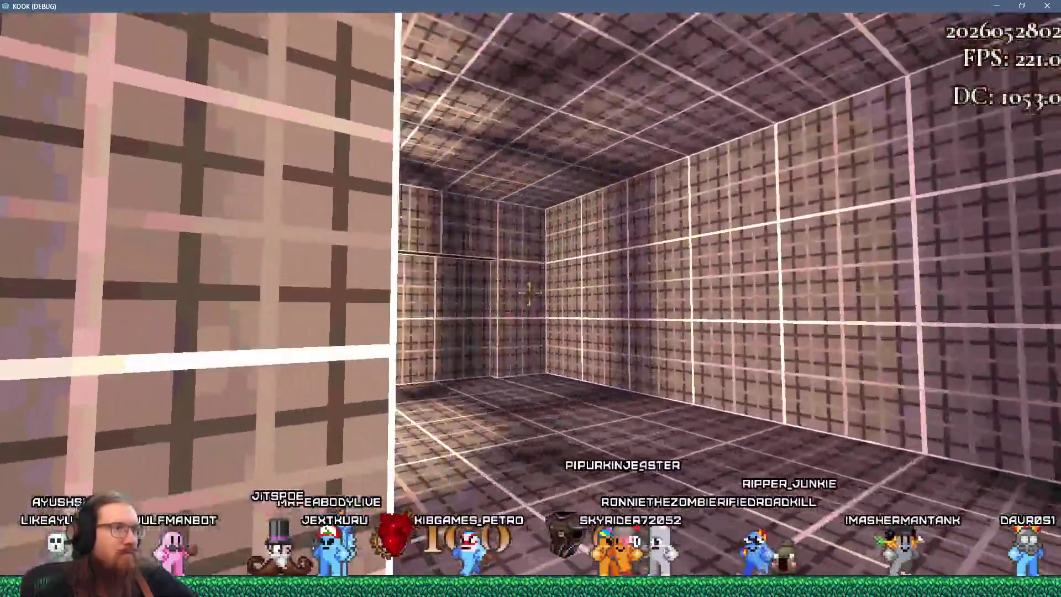
key("w")
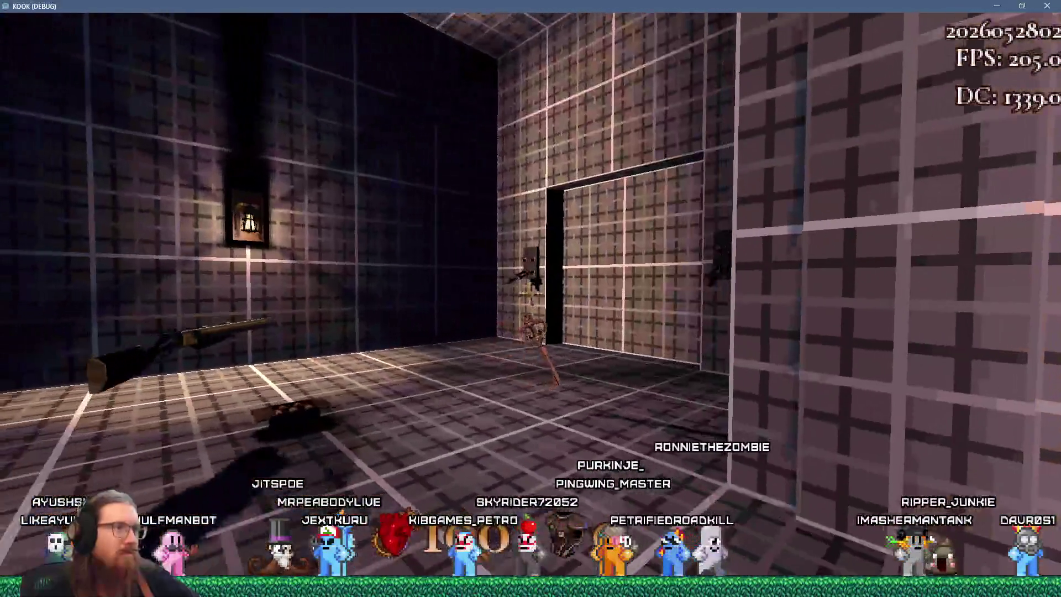
key("w")
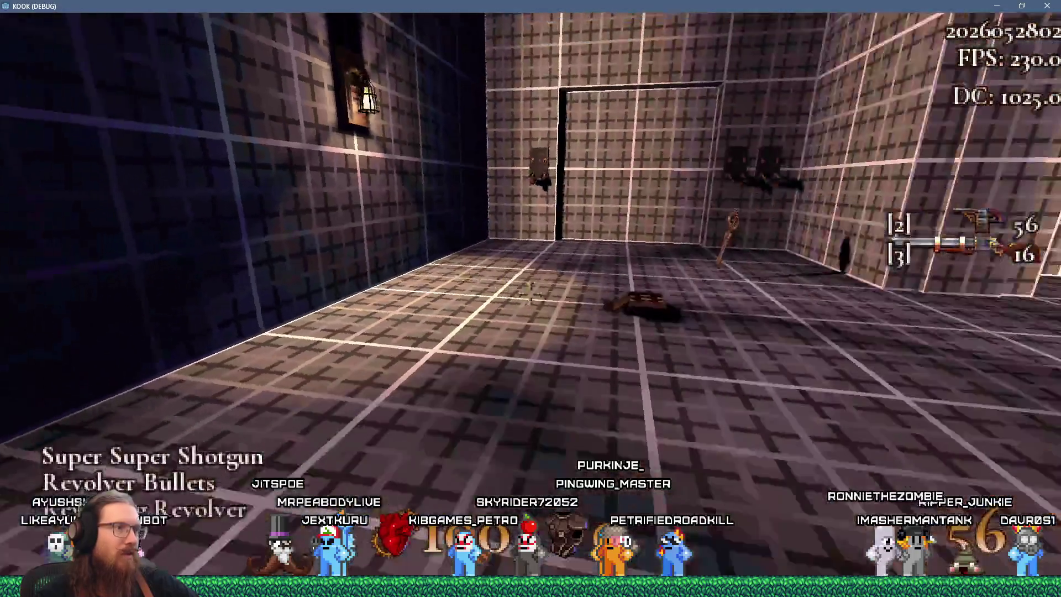
key("w")
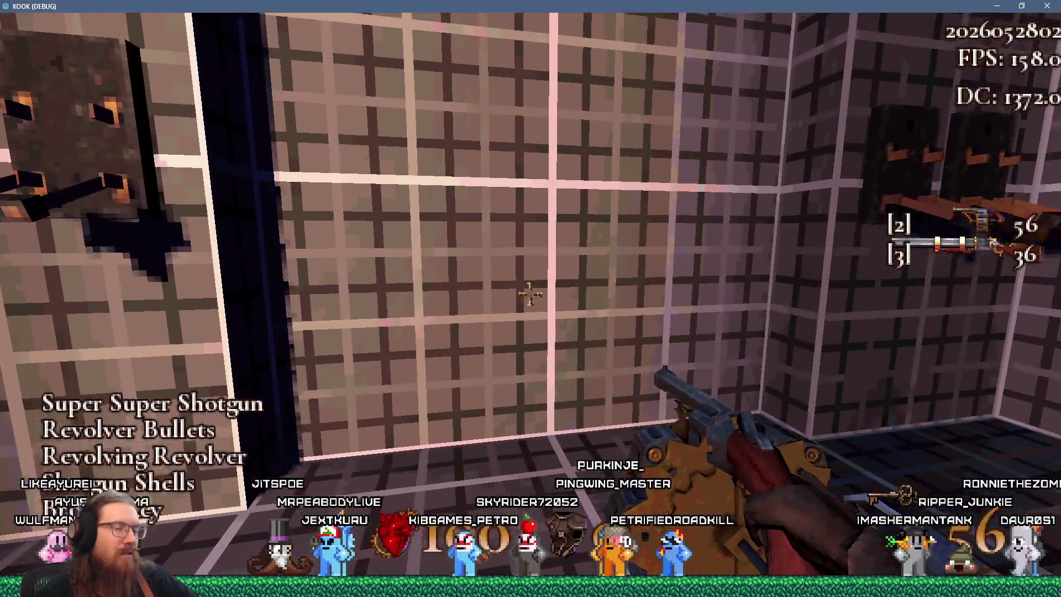
Quit the game from the development console.
key("grave")
type("quit")
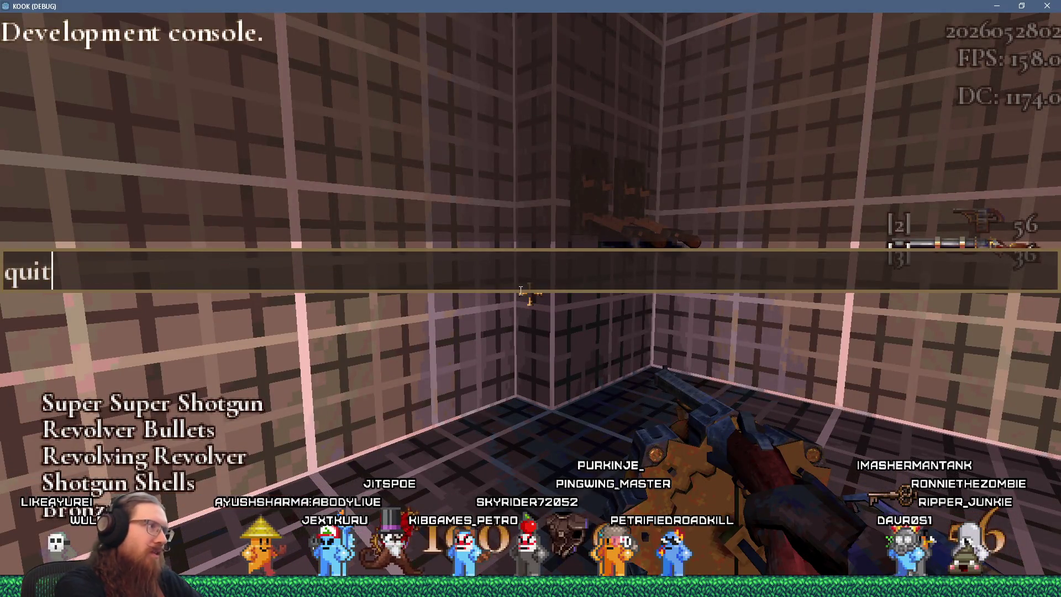
key("Return")
Delete the BronzeKeySpawner node from the prototype1 level.
scroll(480, 255, "down", 5)
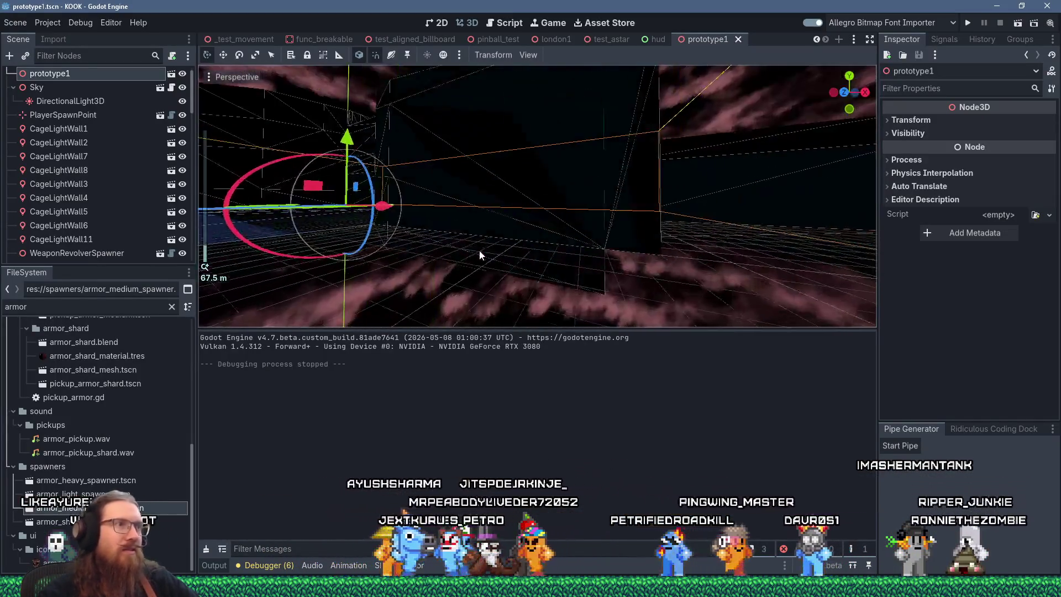
scroll(479, 255, "up", 4)
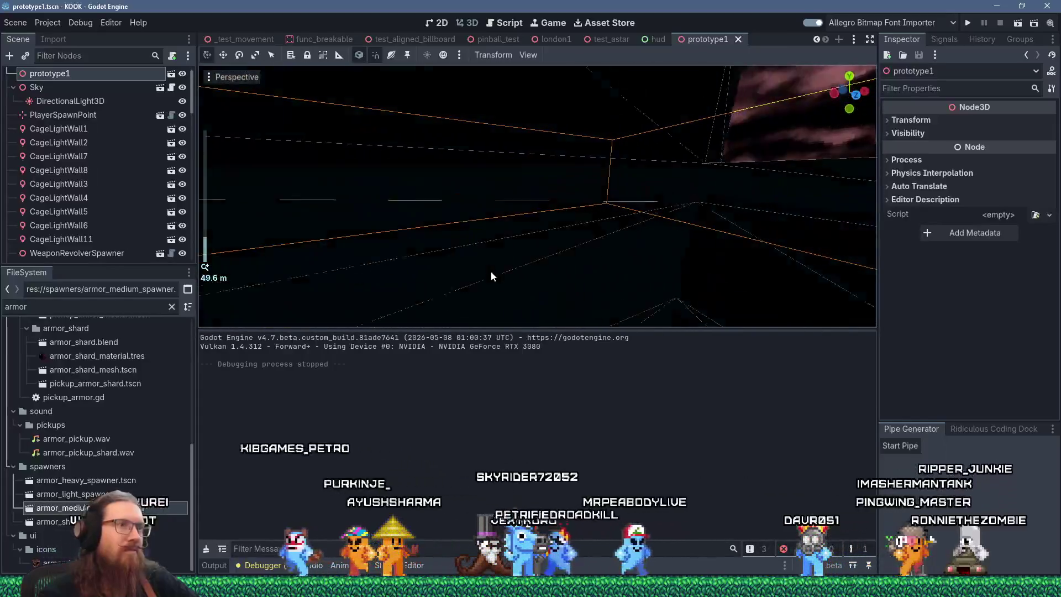
scroll(491, 276, "up", 5)
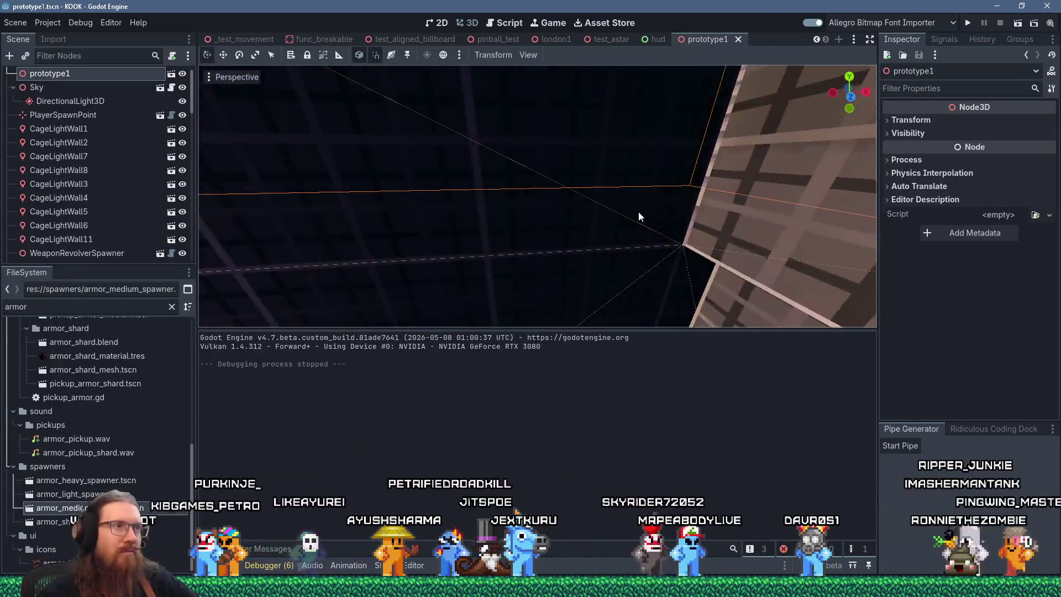
scroll(608, 221, "up", 5)
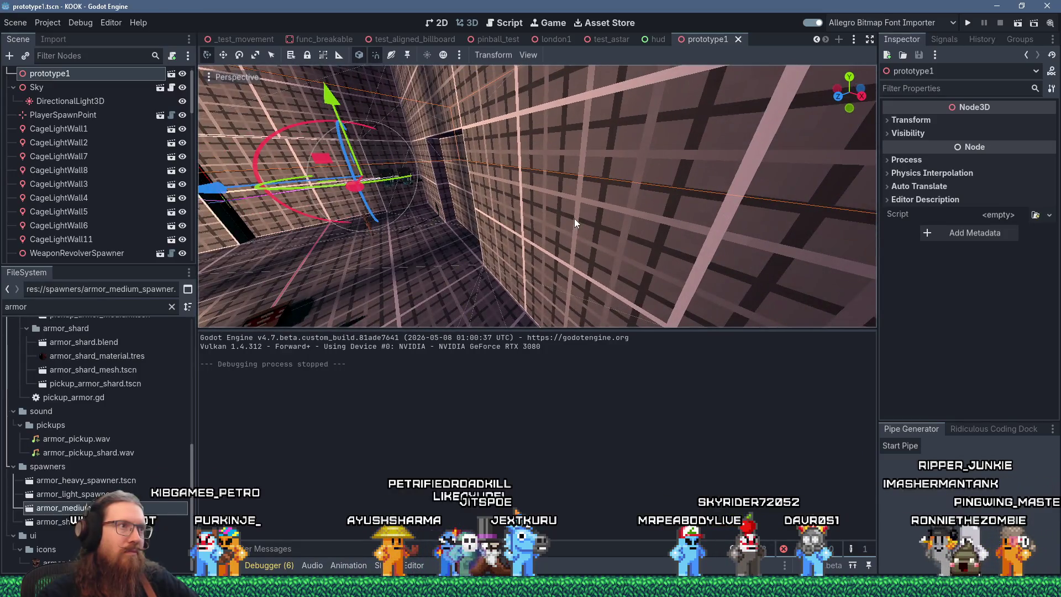
scroll(612, 208, "up", 3)
scroll(606, 207, "up", 3)
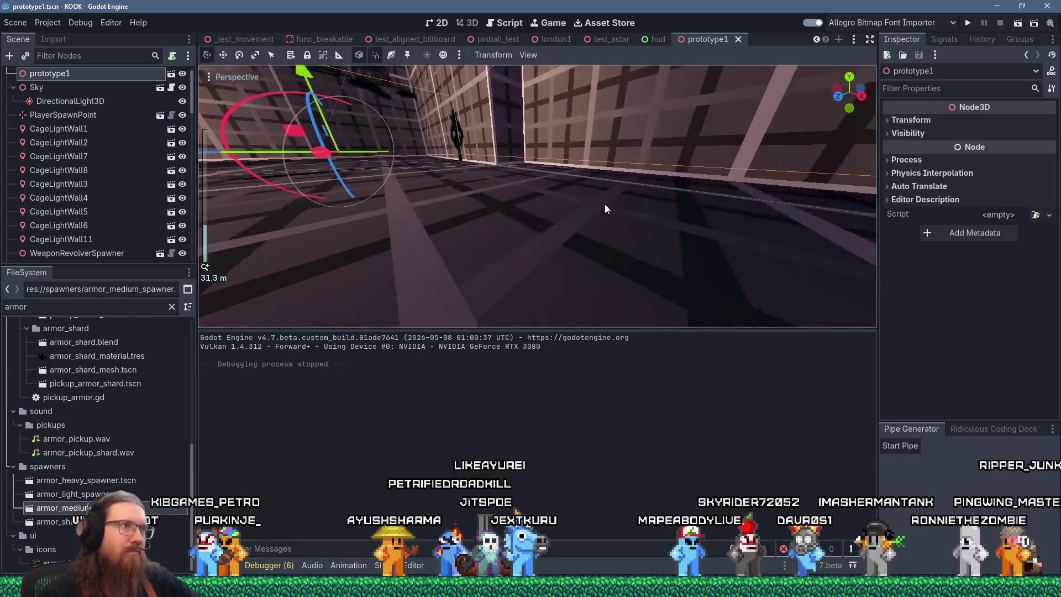
left_click(523, 234)
scroll(524, 237, "down", 3)
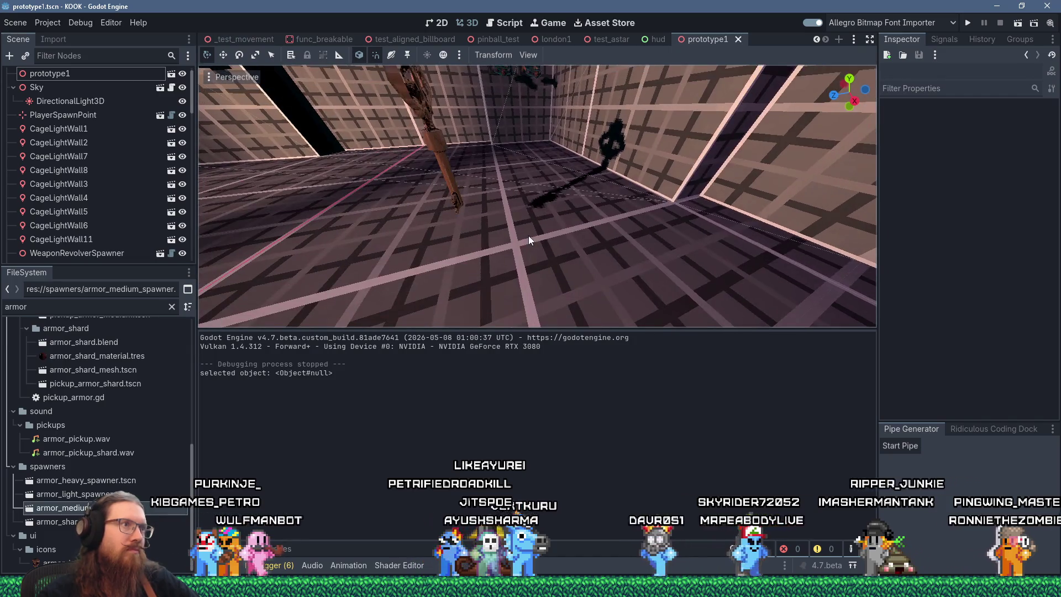
left_click(436, 166)
scroll(437, 135, "down", 2)
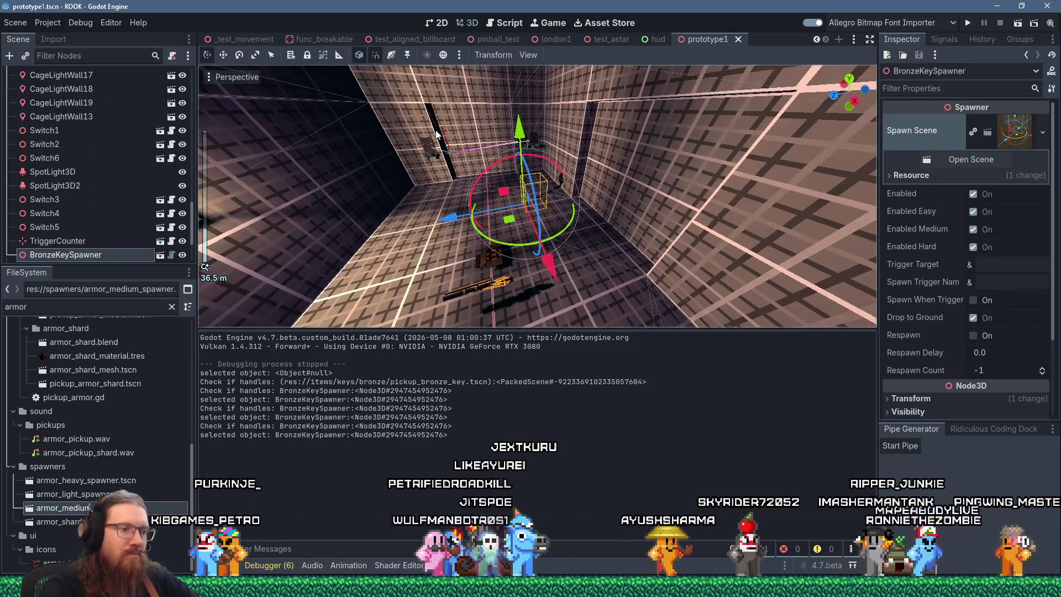
key("Delete")
key("Return")
Delete the Switch3, Switch4 and Switch5 nodes.
scroll(404, 96, "up", 3)
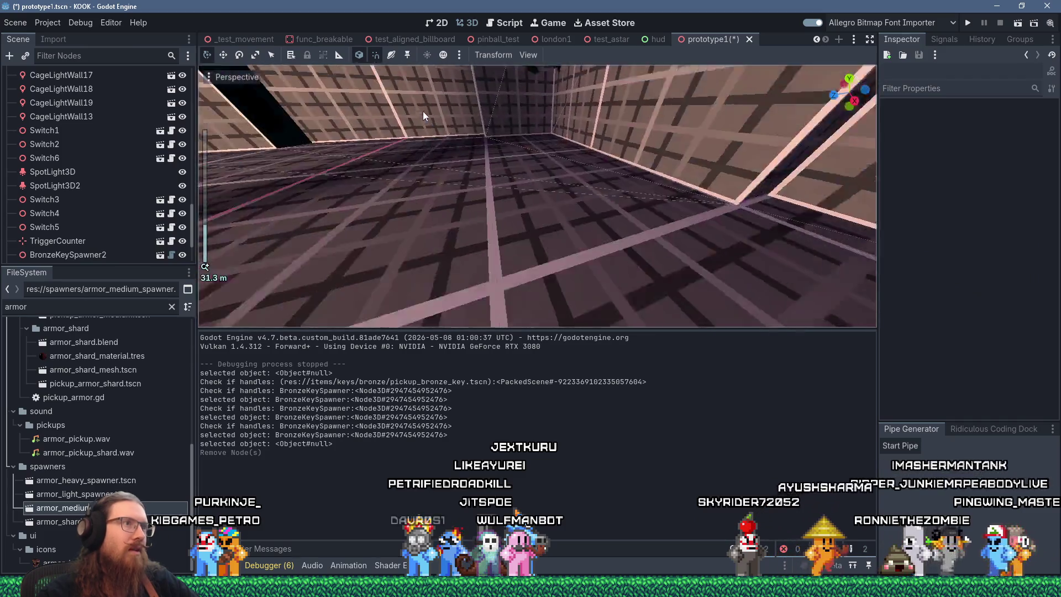
scroll(512, 152, "up", 2)
left_click(514, 150)
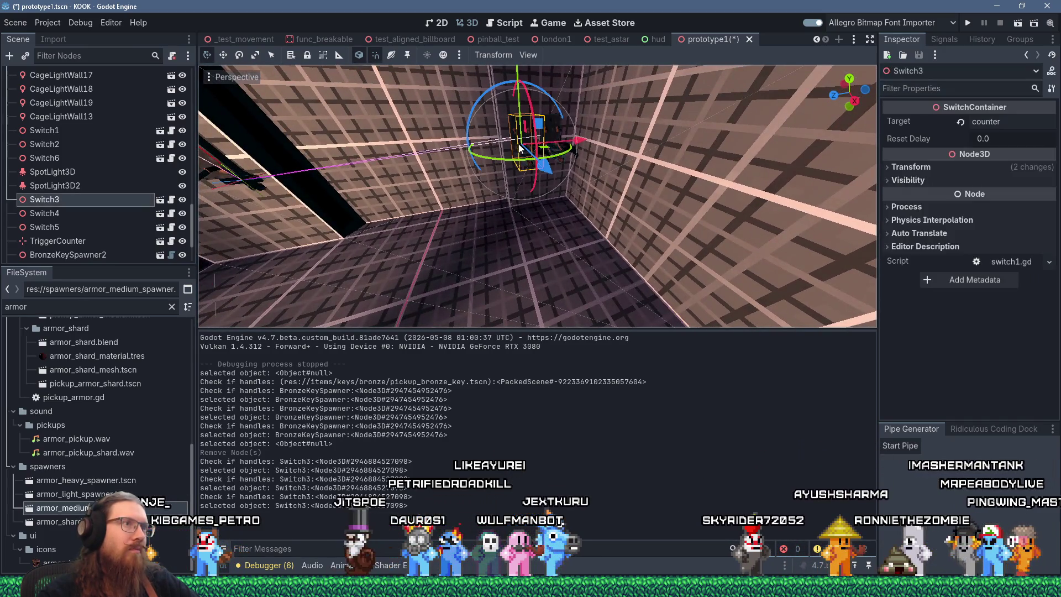
key("Delete")
key("Return")
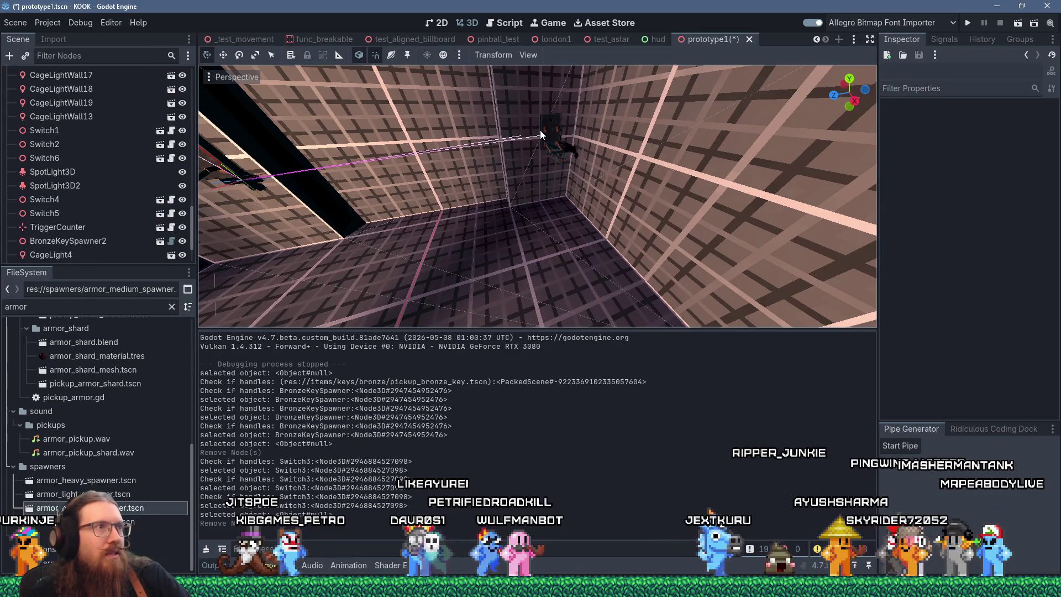
left_click(533, 138)
key("Delete")
key("Return")
scroll(488, 138, "up", 2)
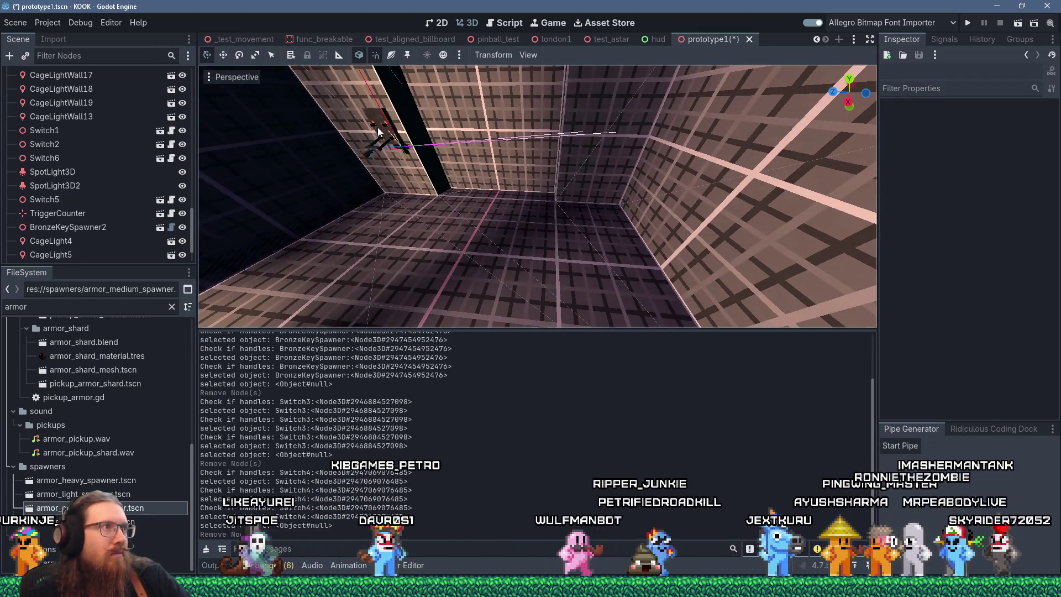
left_click(489, 138)
key("Delete")
key("Return")
scroll(450, 153, "down", 5)
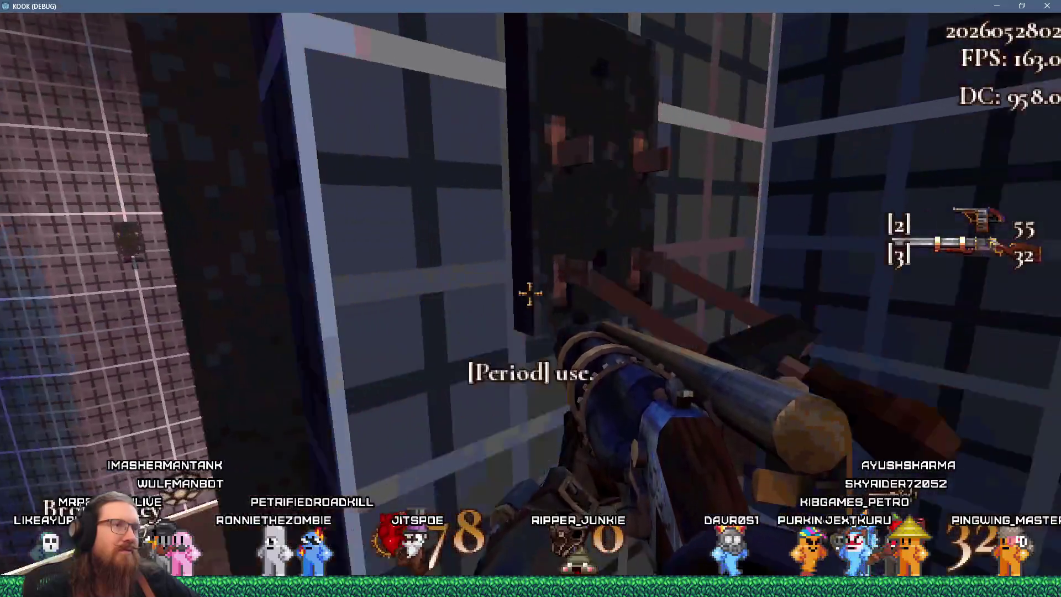
Use the tower switch, drop into the octagonal well for the secret, and climb back out.
key("s")
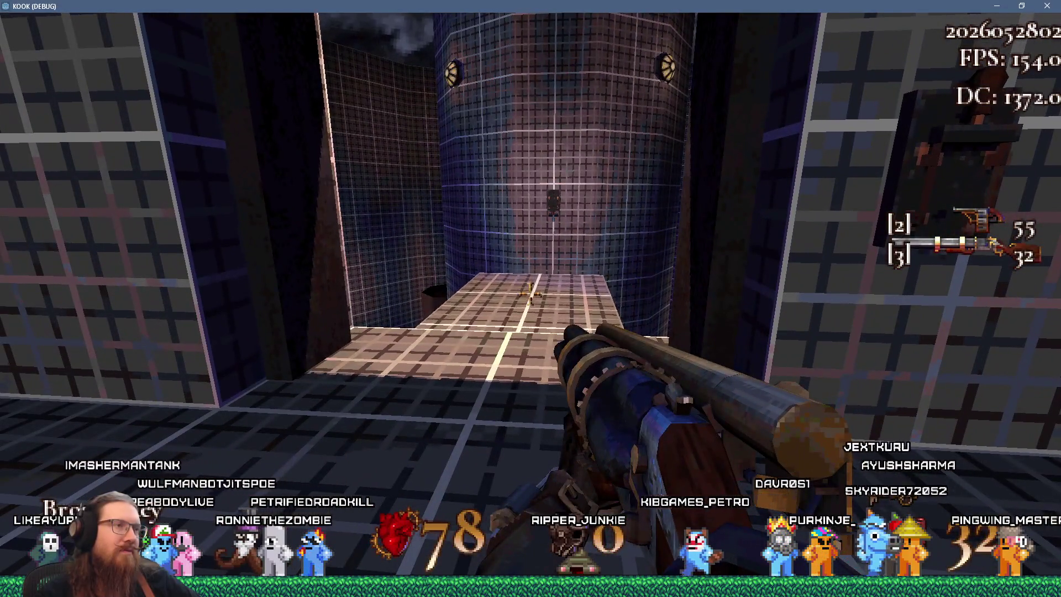
key("s")
key("w")
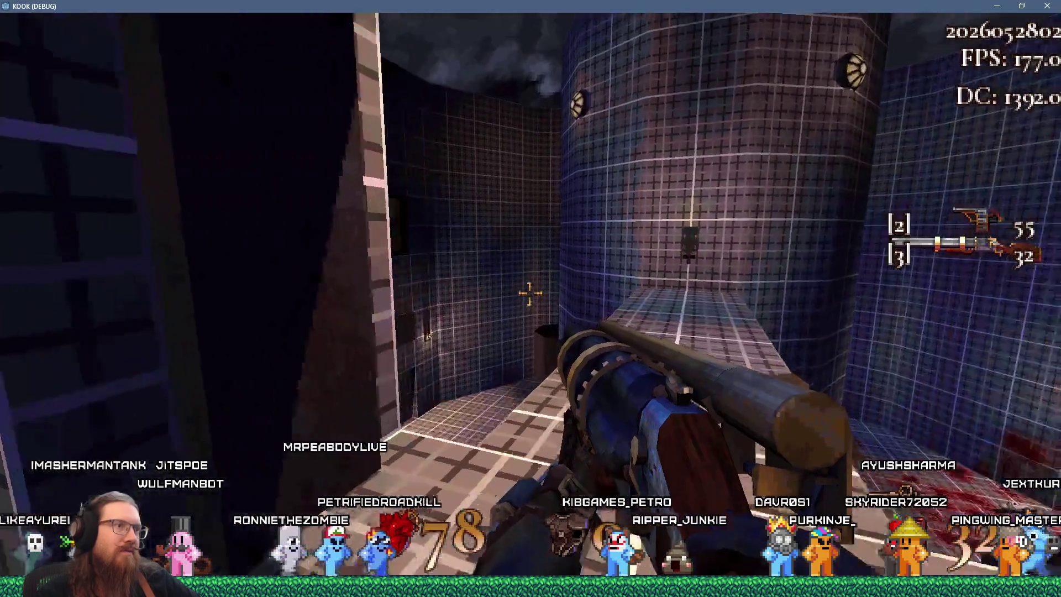
key("w")
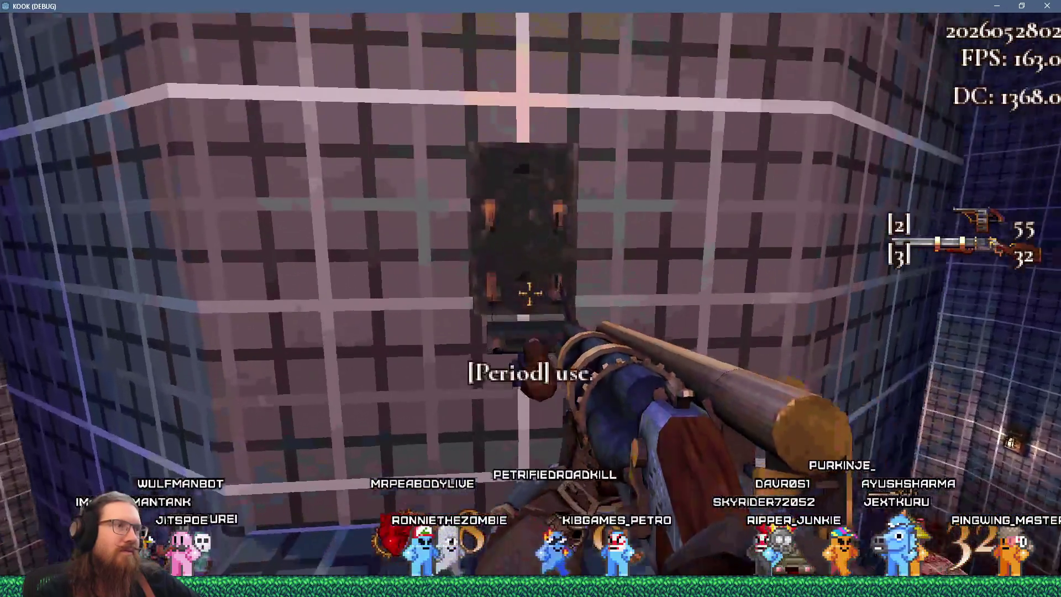
key("s")
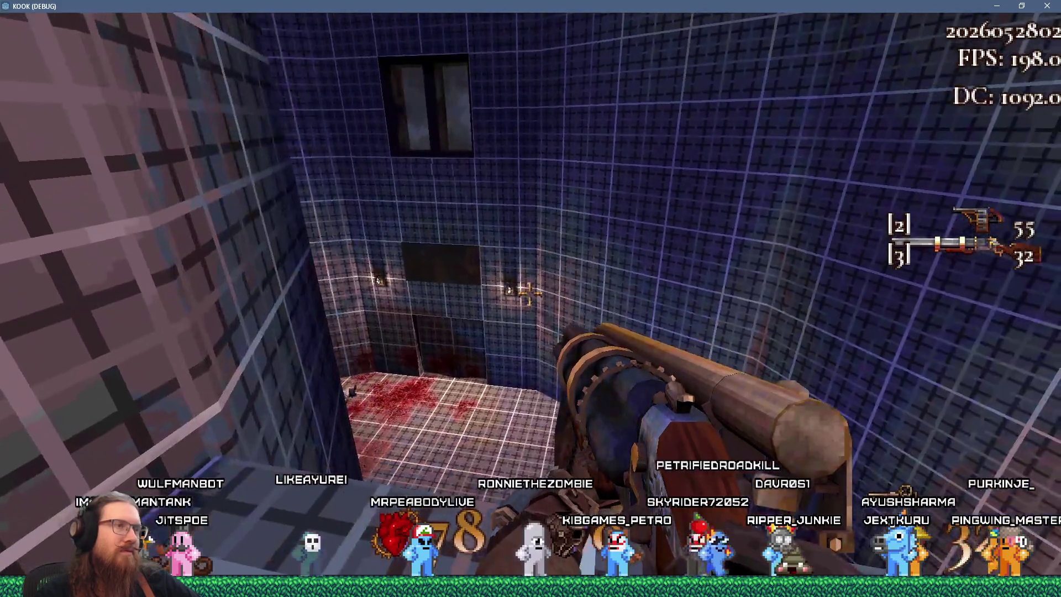
key("w")
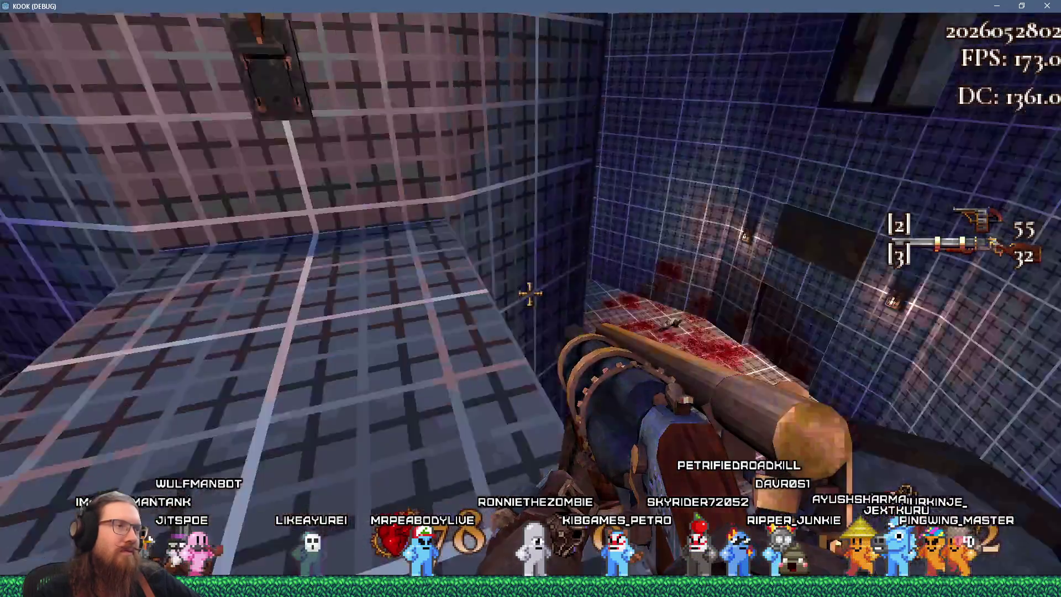
key("w")
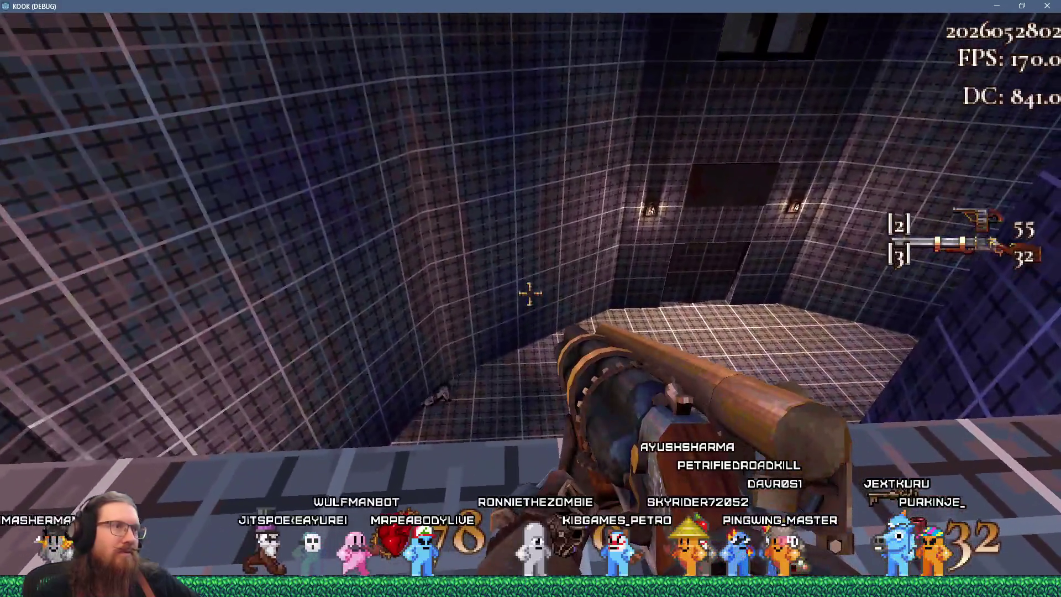
key("w")
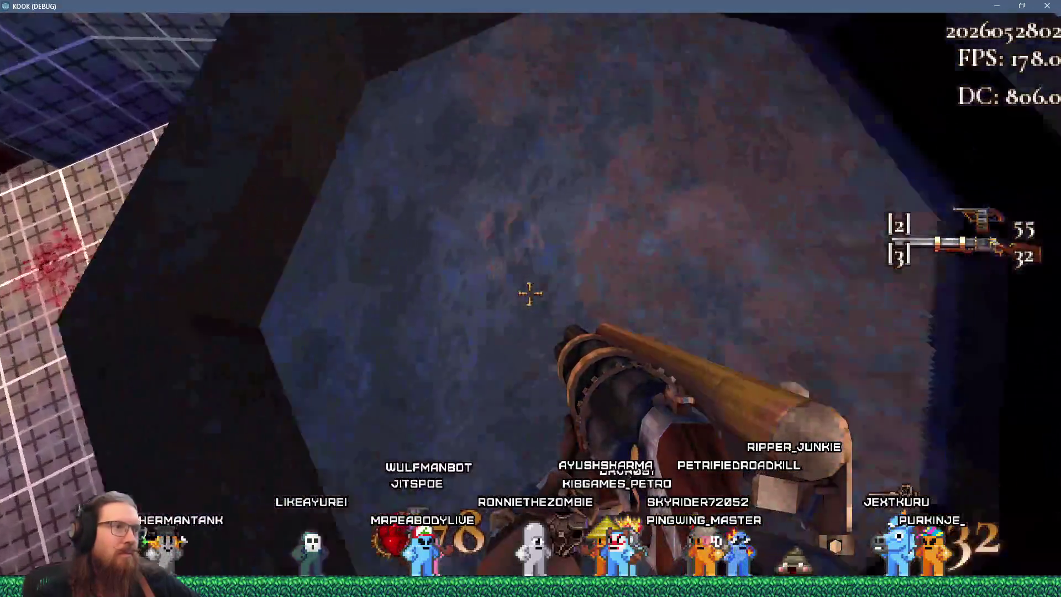
key("w")
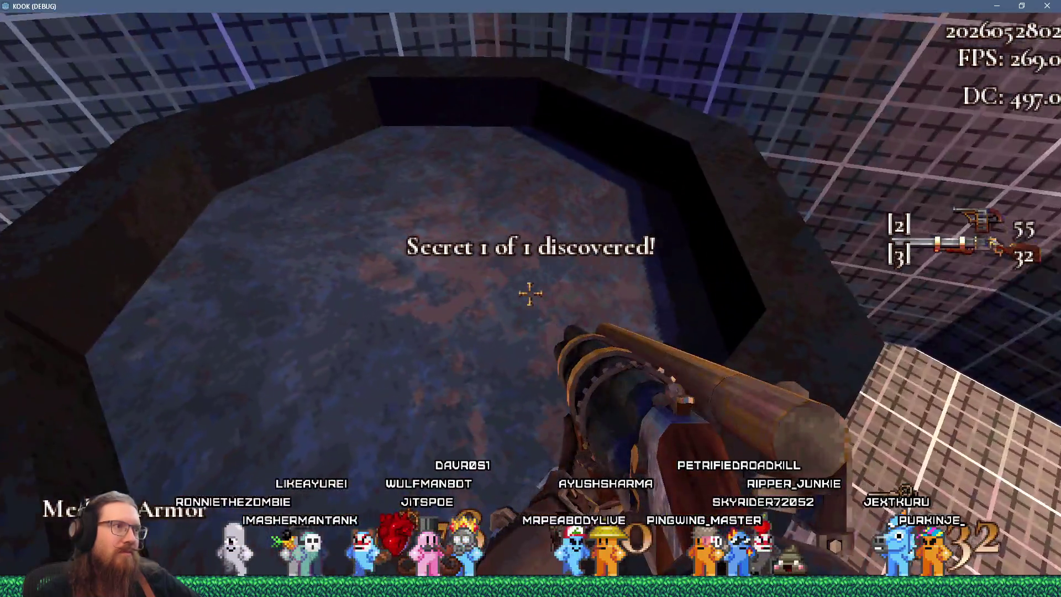
key("w")
key("w")
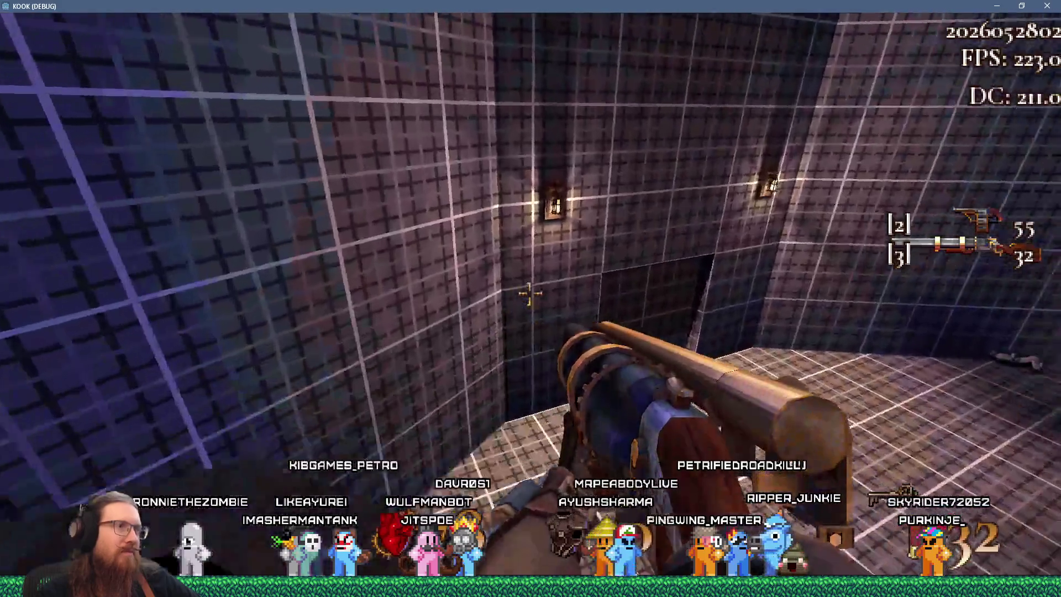
Try the gold-key doorway and the silver-key door to see their key-required messages.
key("w")
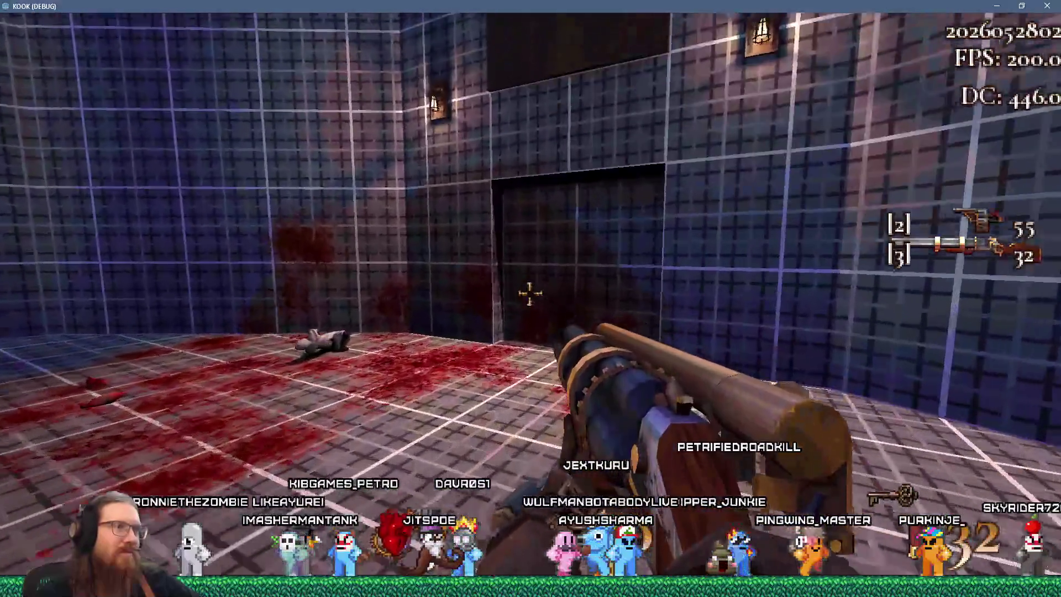
key("period")
key("w")
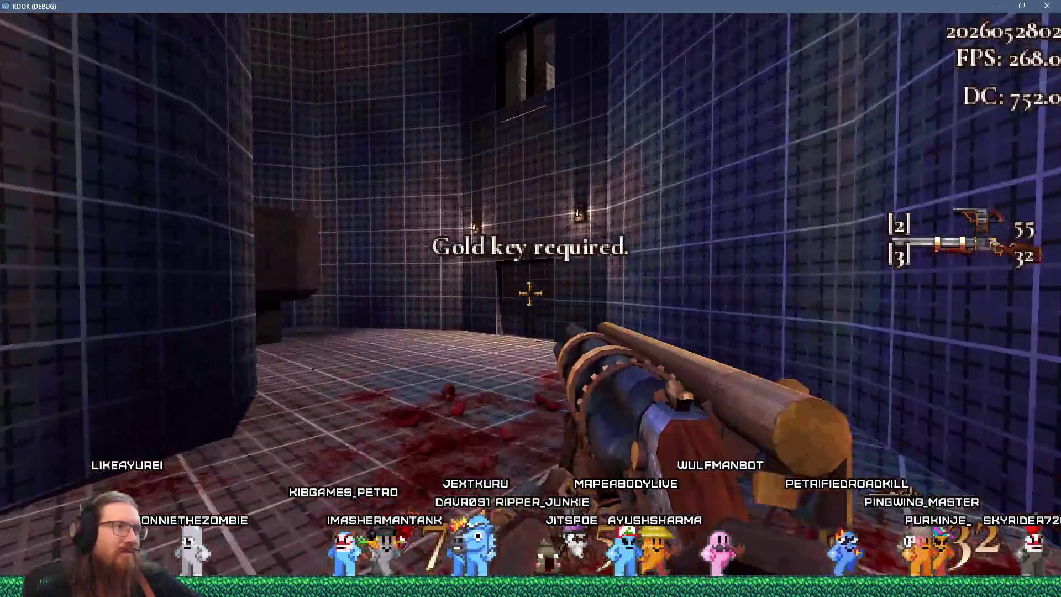
key("w")
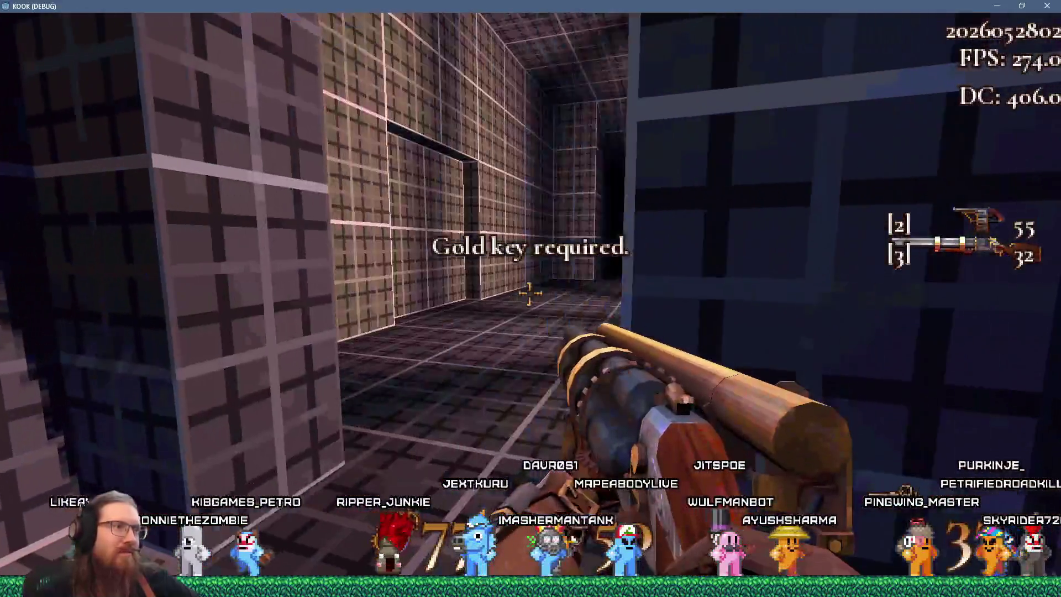
key("w")
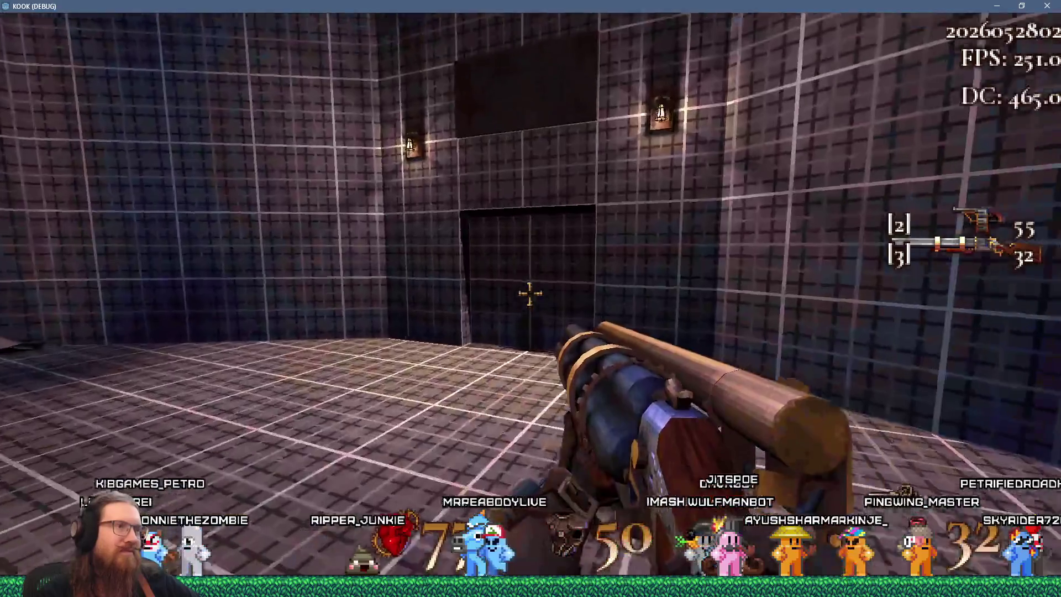
key("period")
key("w")
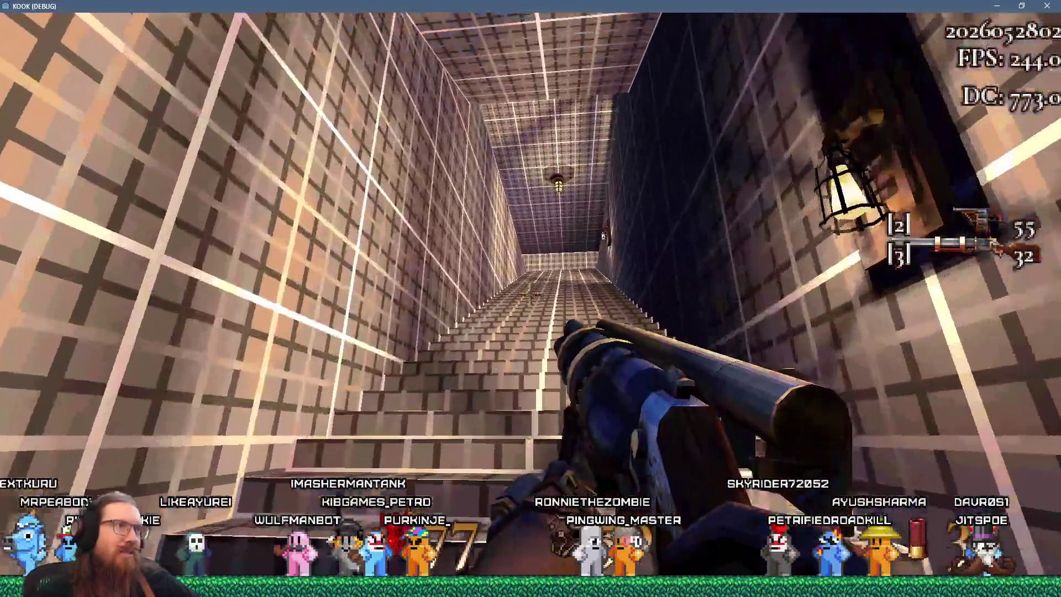
Climb the stairs, pass the blue room and outdoor ledge, circle the grid room's pillar, then open the console.
key("w")
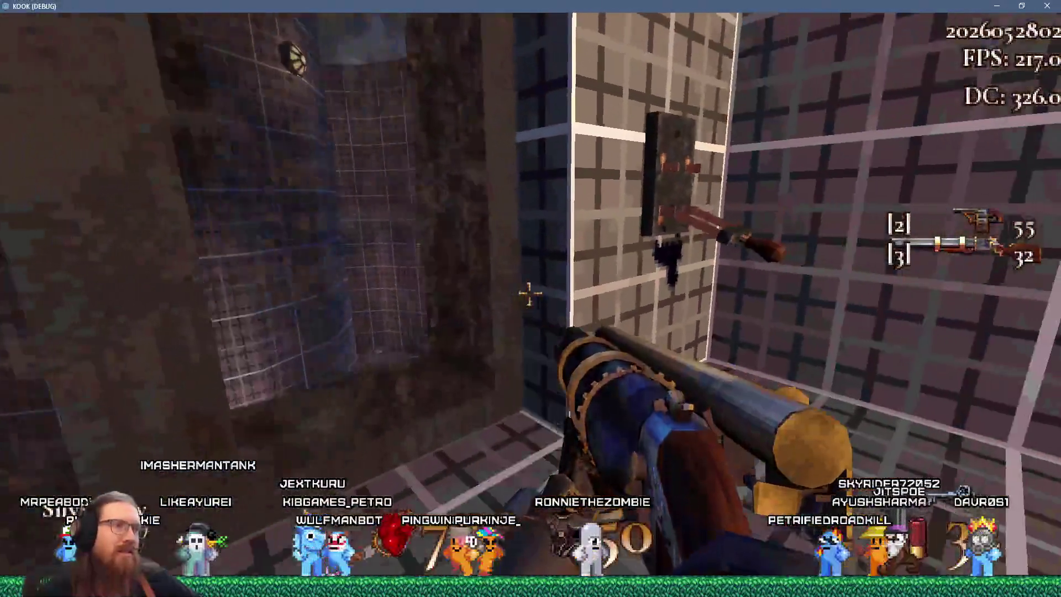
key("w")
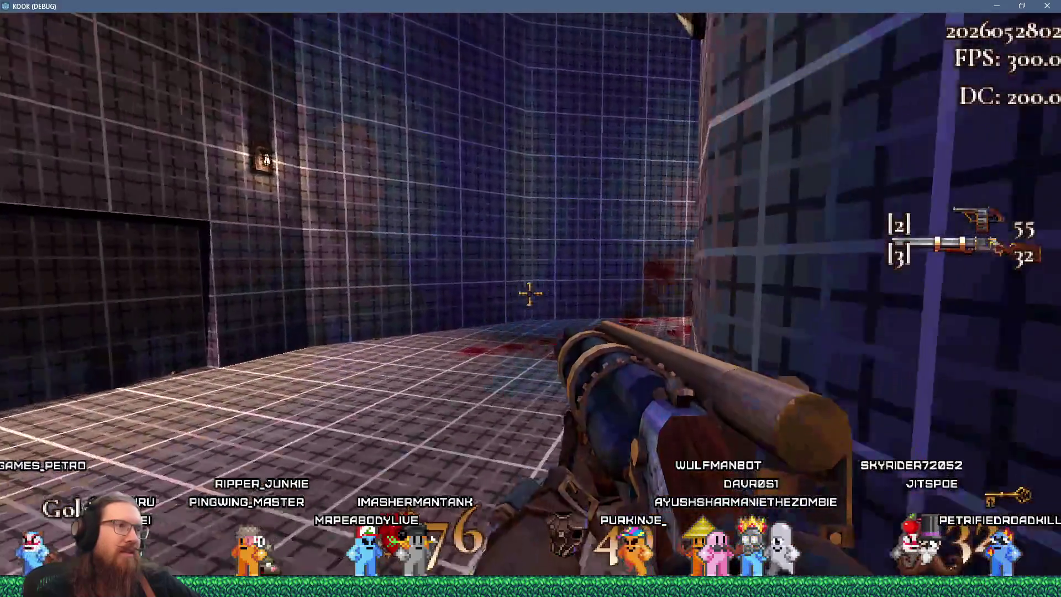
key("w")
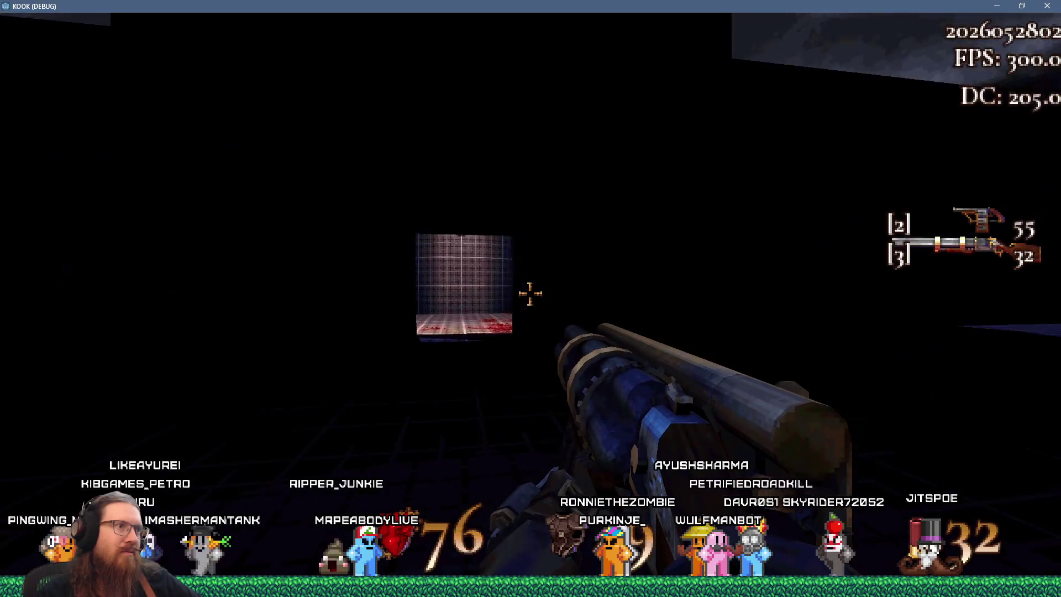
key("w")
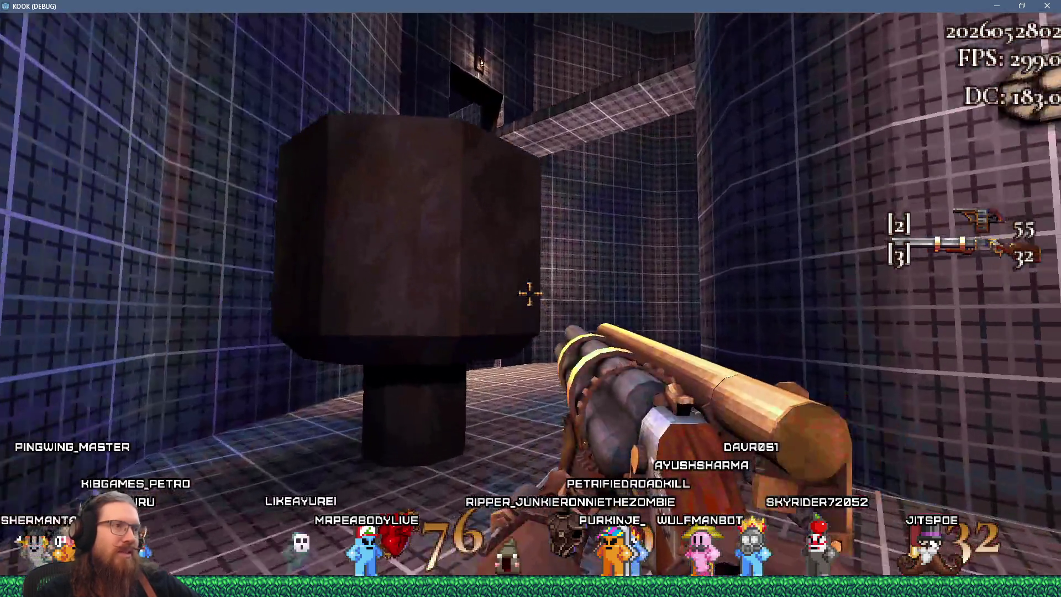
key("w")
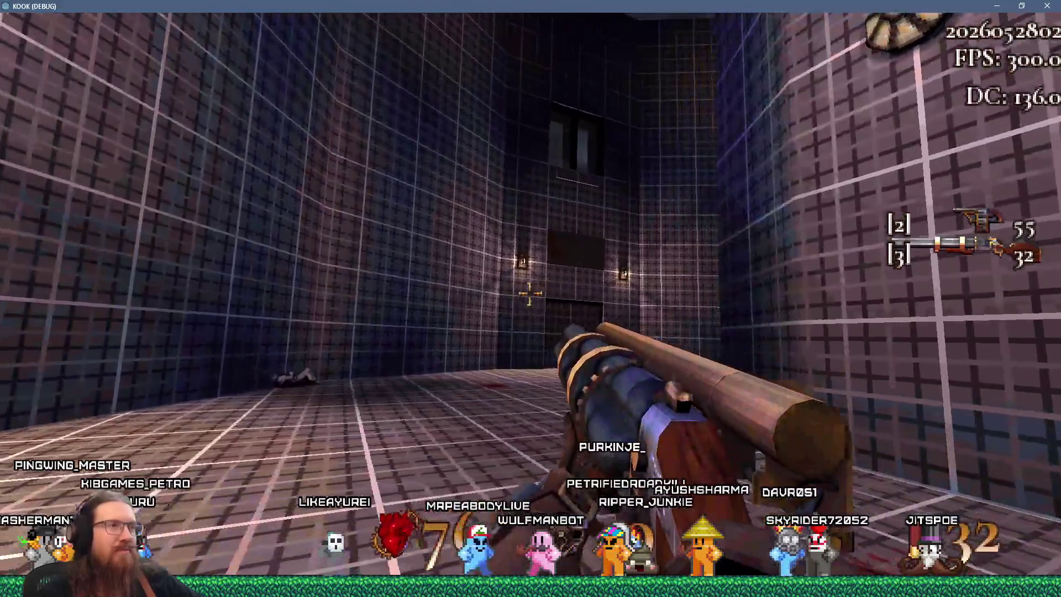
key("s")
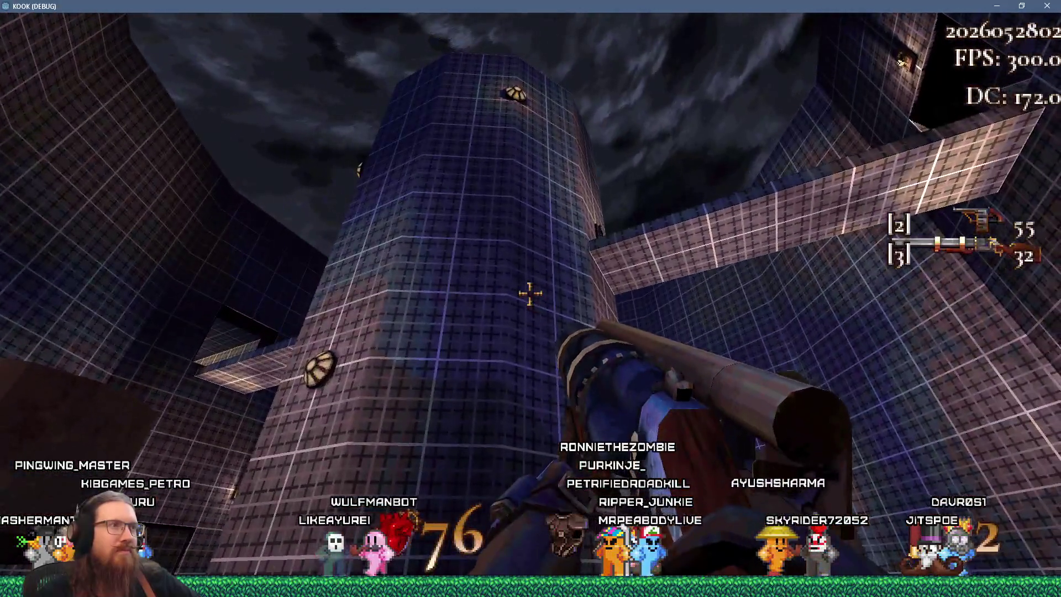
key("a")
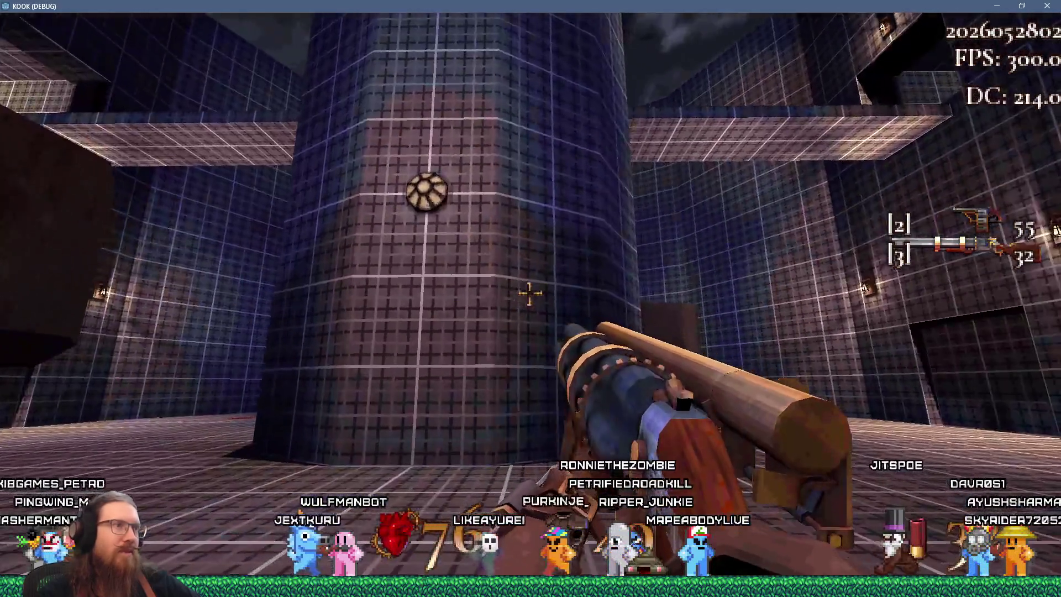
key("grave")
Enter quit in the console to end the playtest, then bring the web browser forward.
type("qut")
key("Return")
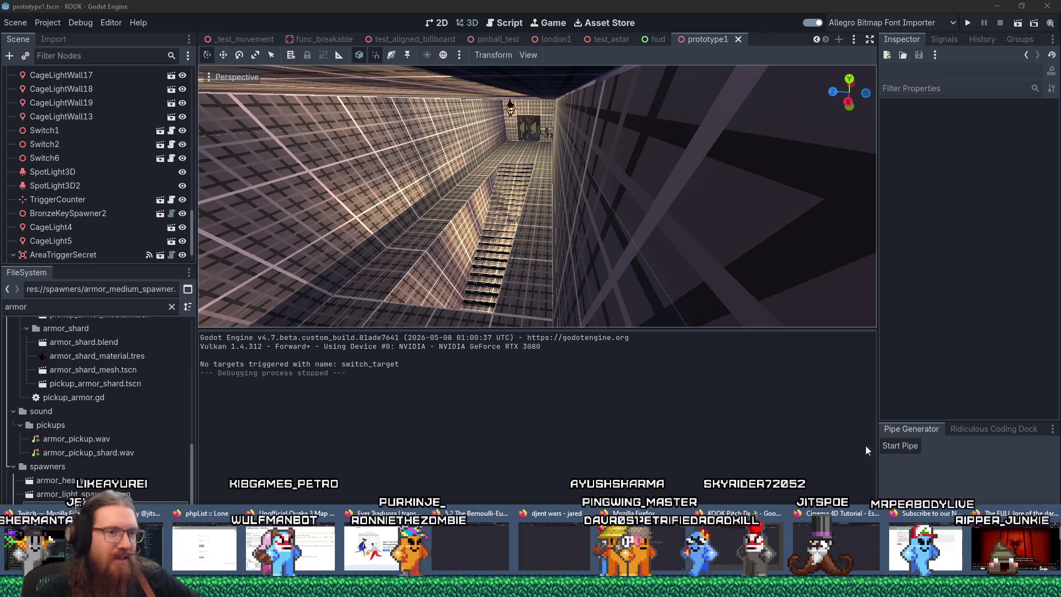
left_click(983, 564)
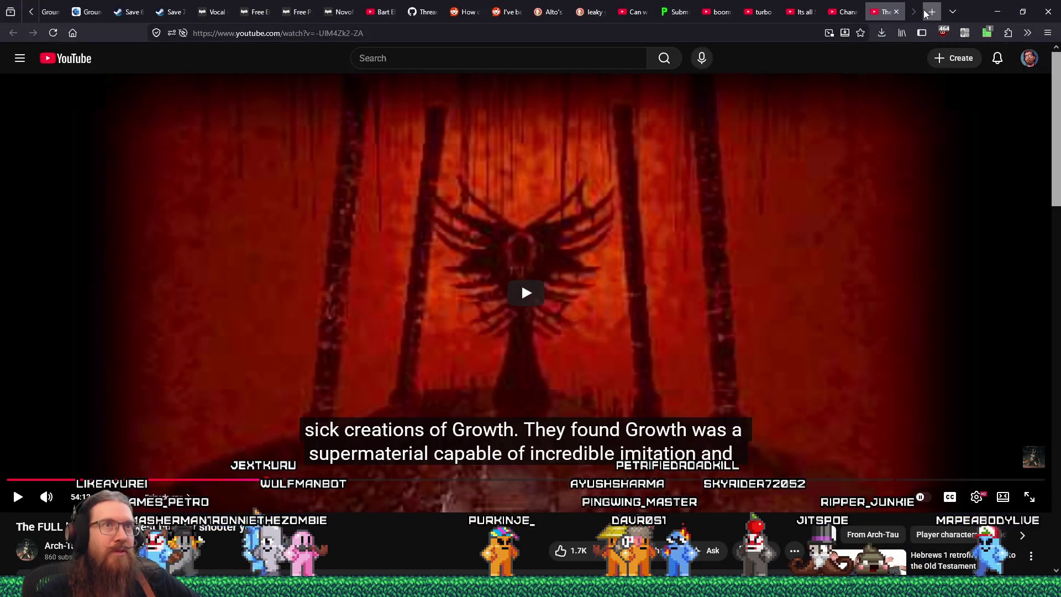
Open a new tab, move it one place left, and load twitch.tv.
left_click(885, 14)
left_click_drag(886, 15, 851, 23)
left_click(798, 32)
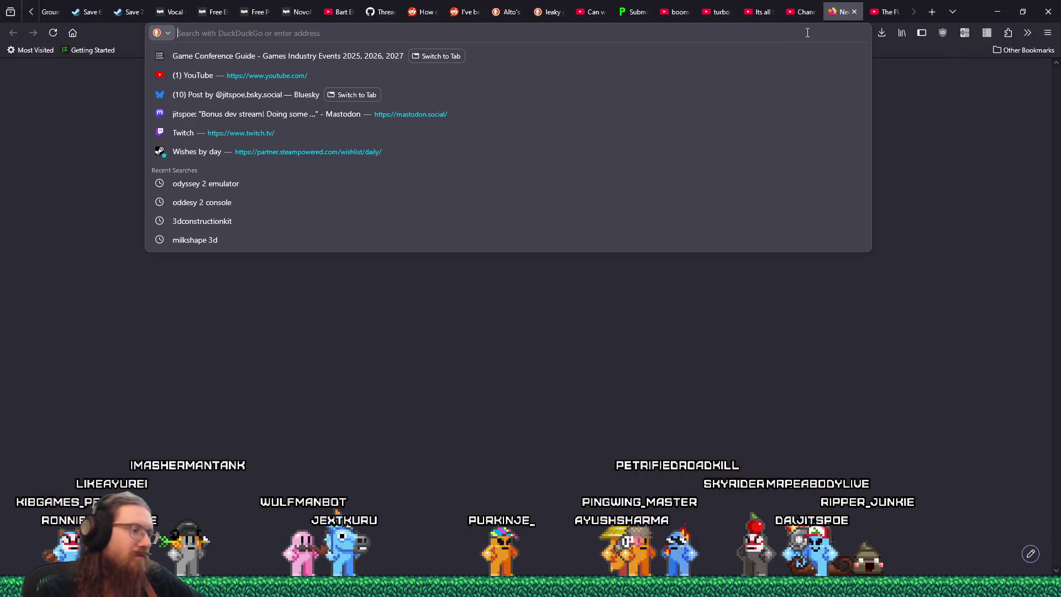
type("twitch.tv/")
key("Return")
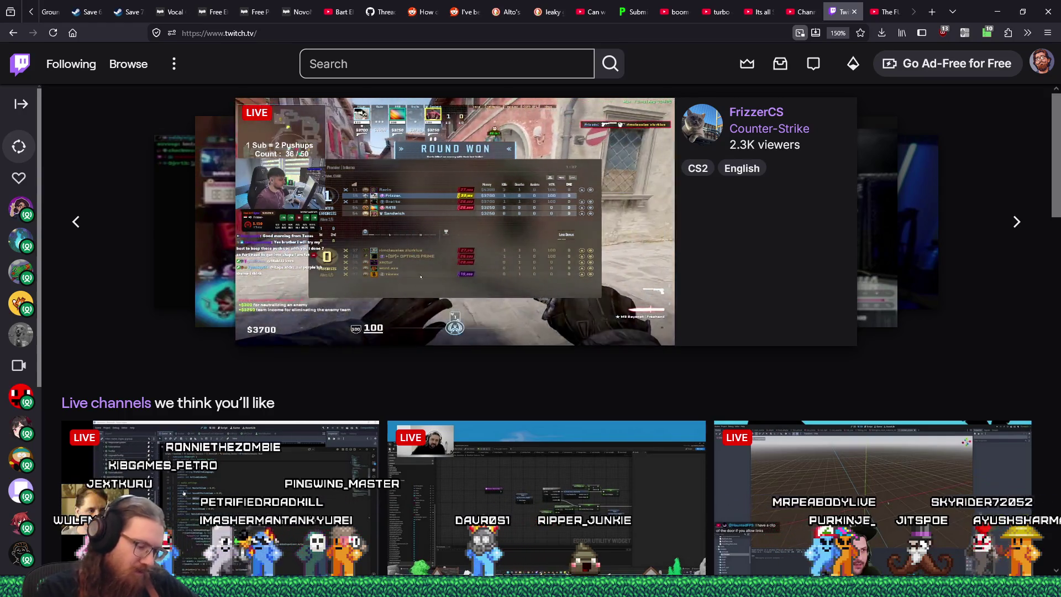
scroll(312, 378, "down", 10)
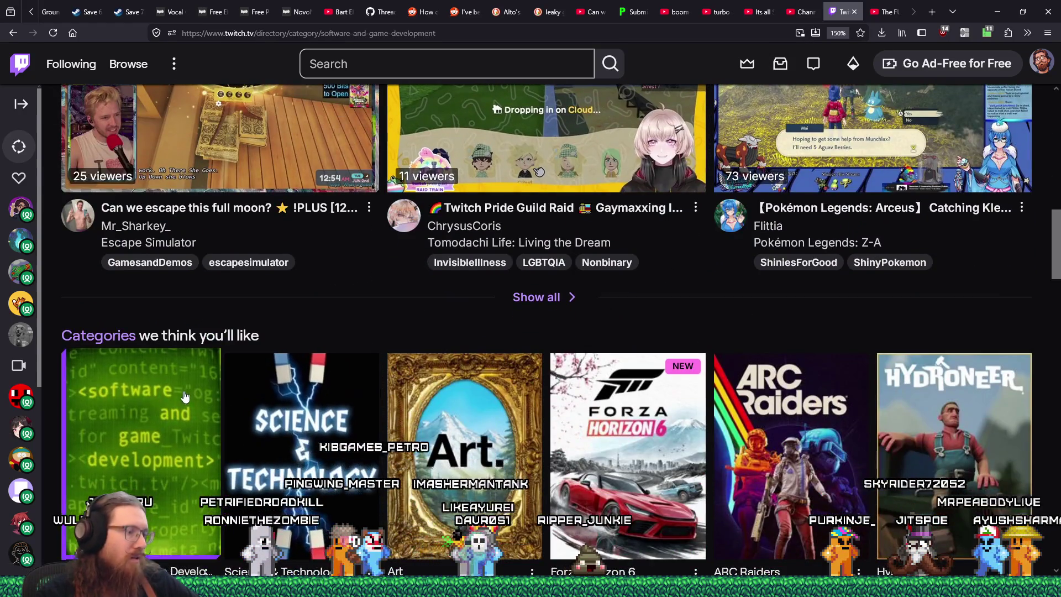
Open the Software and Game Development category and scroll through its live channels.
left_click(186, 389)
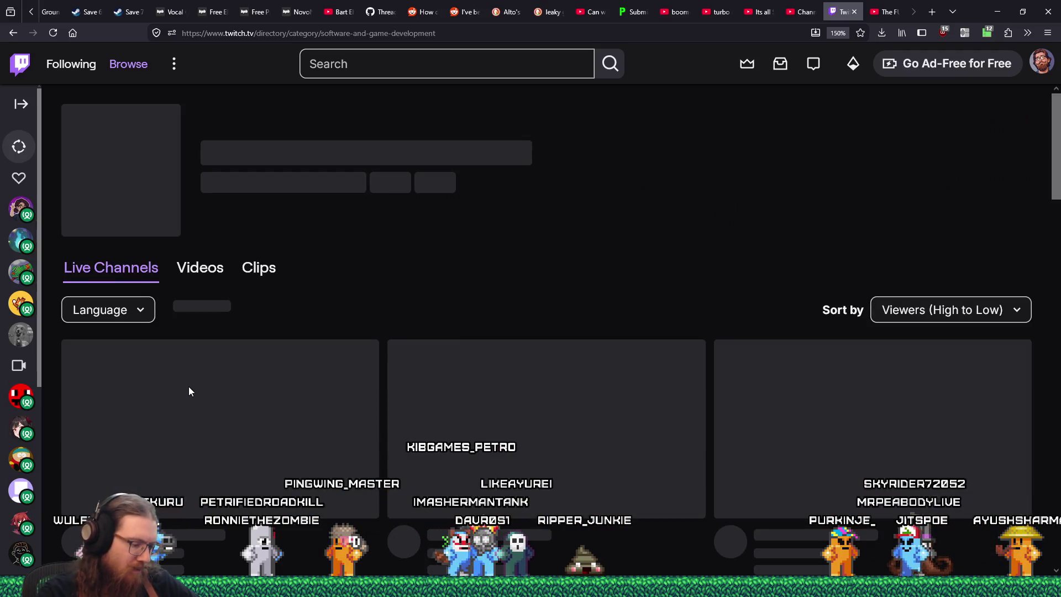
scroll(308, 419, "down", 5)
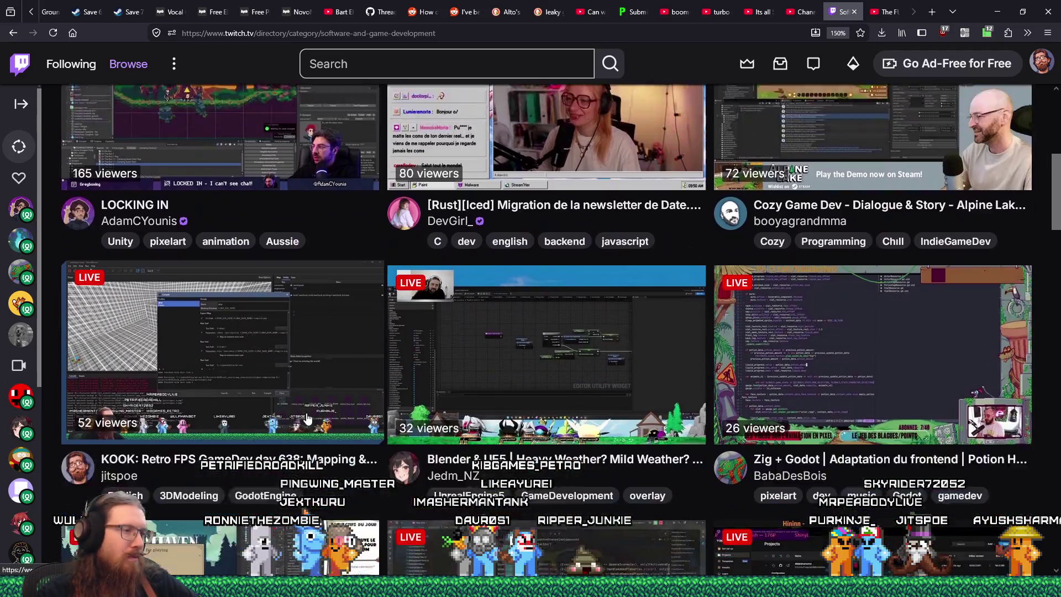
scroll(308, 419, "down", 1)
scroll(307, 419, "down", 15)
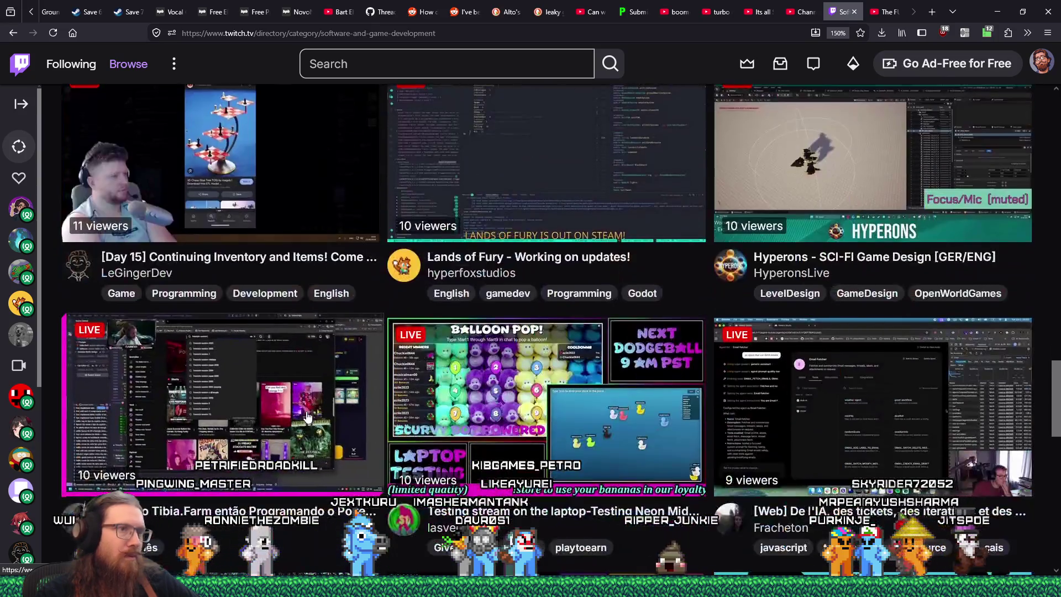
scroll(308, 417, "down", 3)
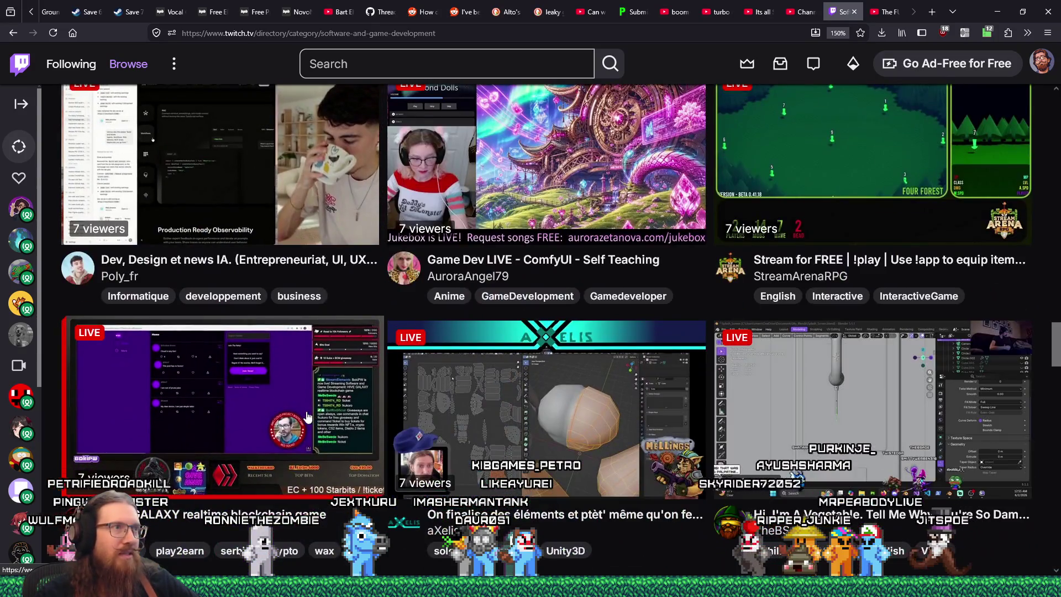
scroll(528, 409, "down", 8)
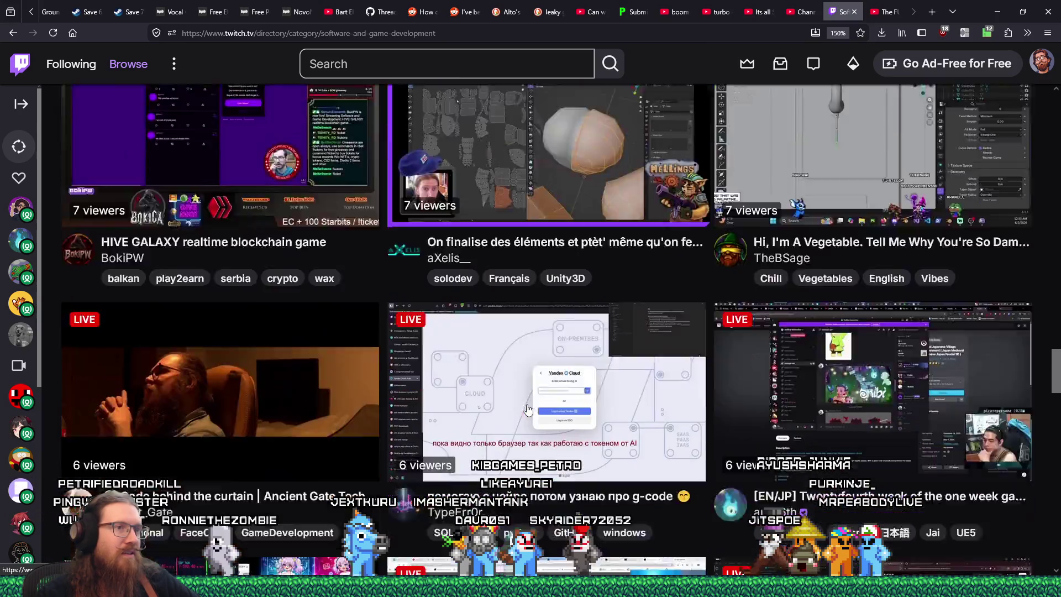
scroll(527, 408, "down", 3)
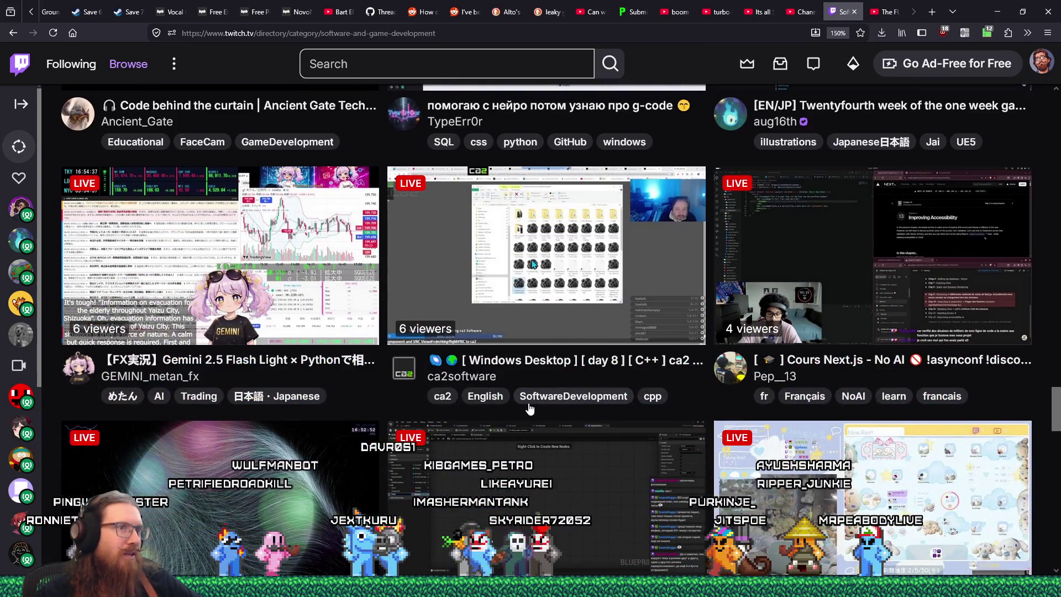
scroll(530, 409, "down", 1)
scroll(529, 409, "down", 1)
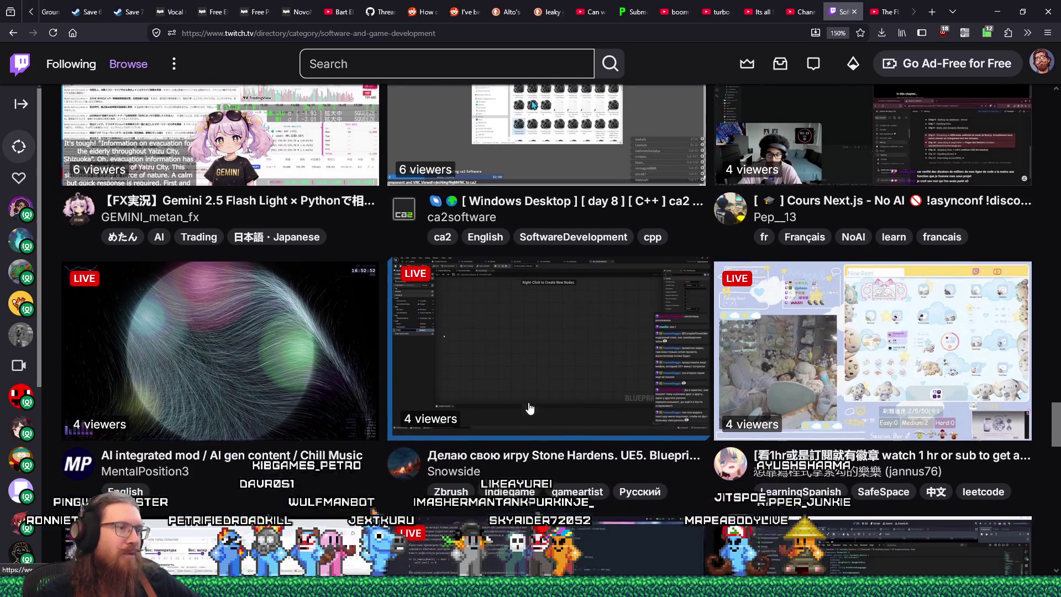
Open ca2software's stream in a background tab and switch to it.
scroll(530, 409, "up", 2)
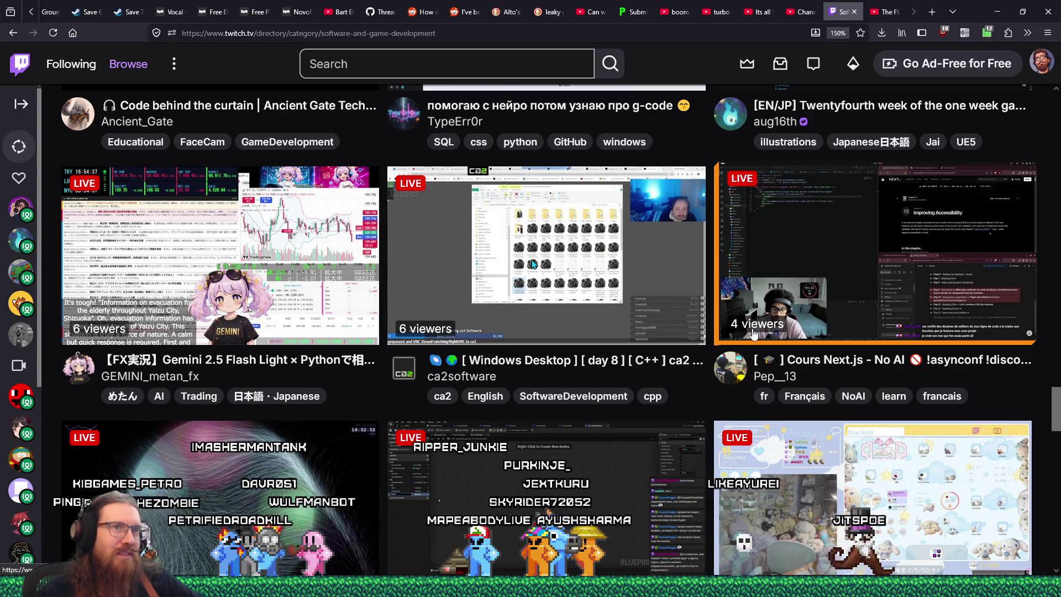
scroll(753, 333, "down", 2)
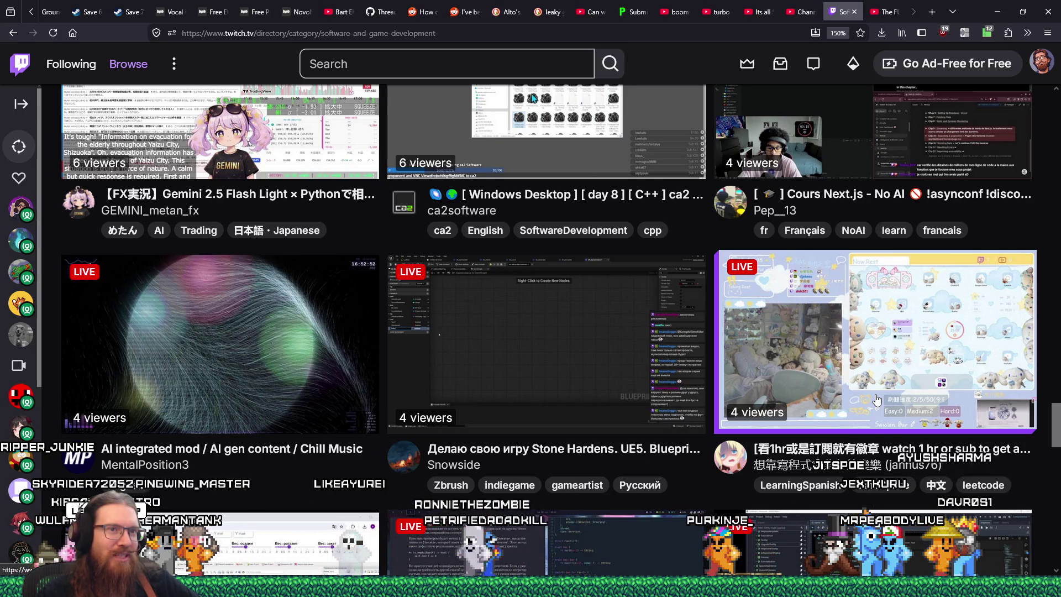
scroll(876, 399, "down", 3)
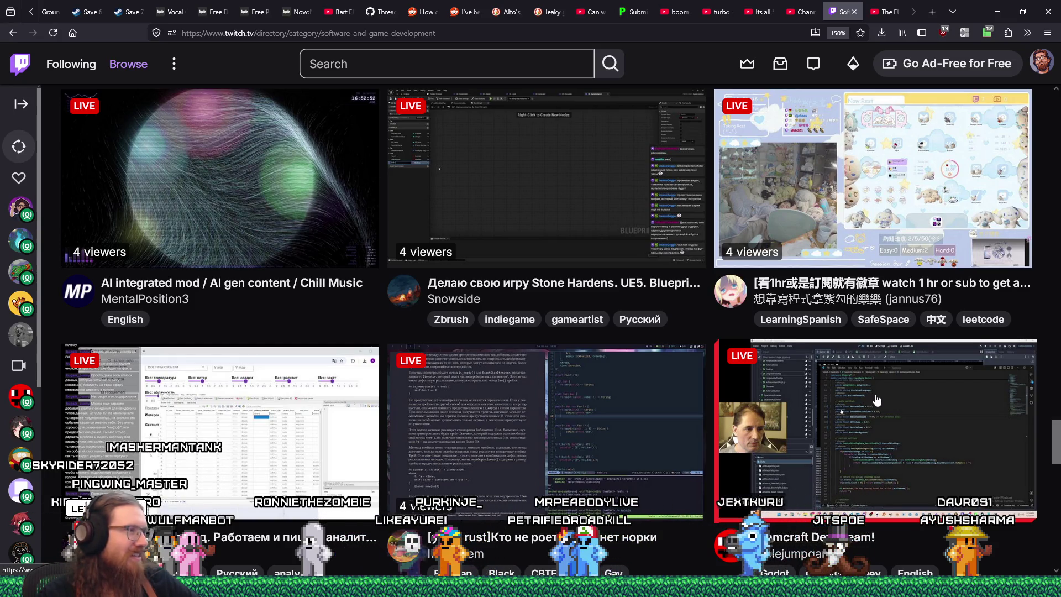
scroll(876, 399, "up", 3)
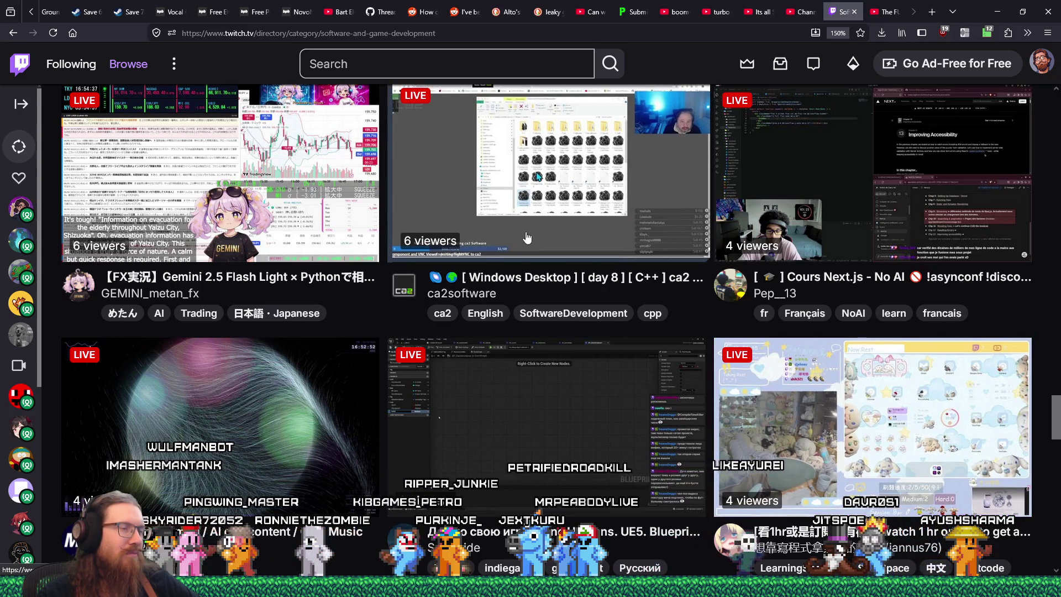
middle_click(642, 253)
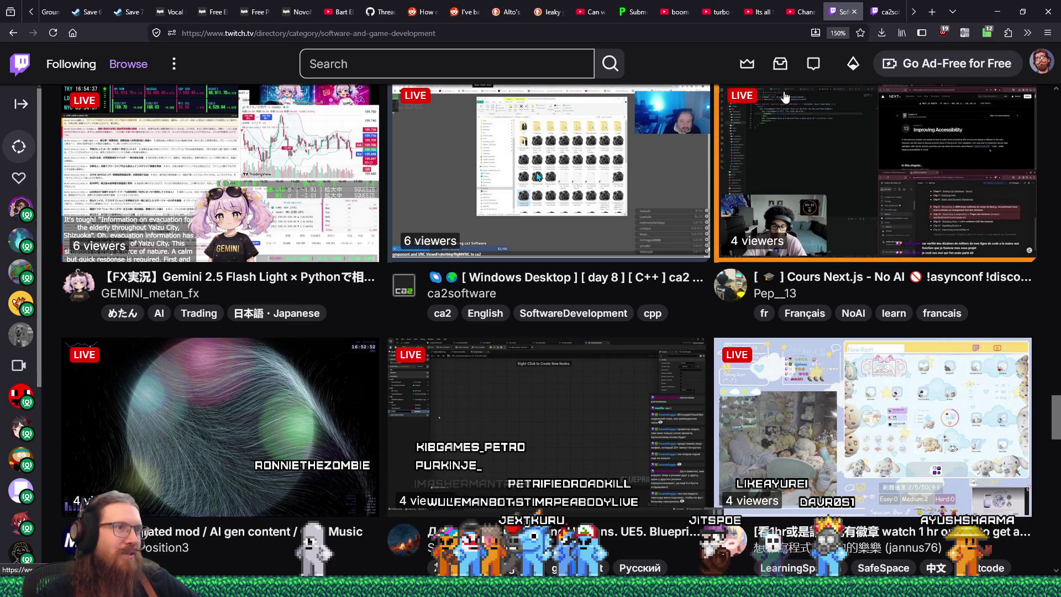
left_click(884, 11)
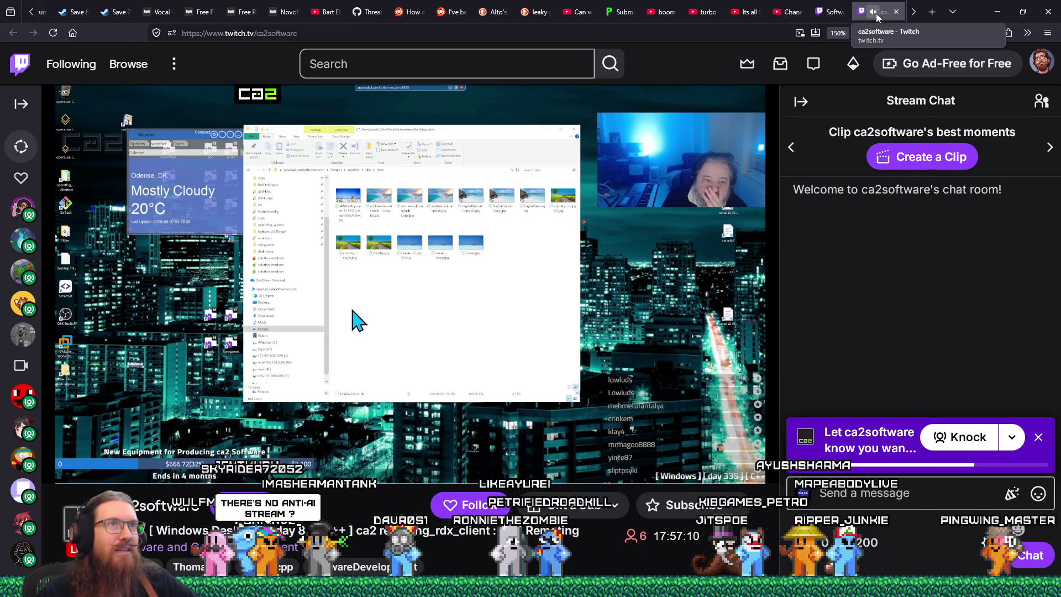
Back in the Software and Game Development directory, open KiraniPieBox's pinball stream in a new tab.
left_click(841, 12)
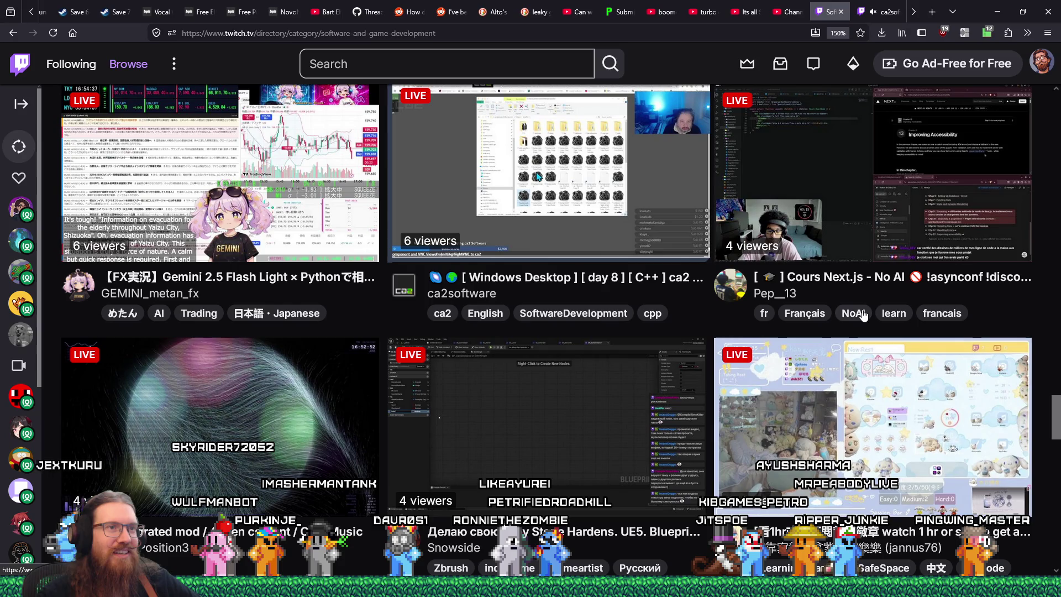
scroll(847, 321, "down", 3)
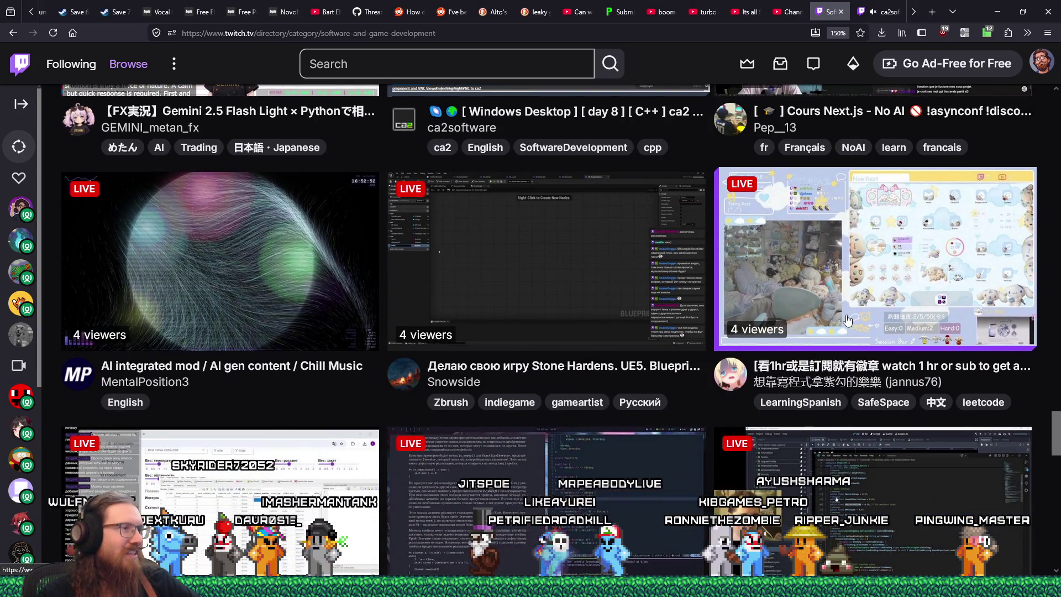
scroll(847, 320, "down", 3)
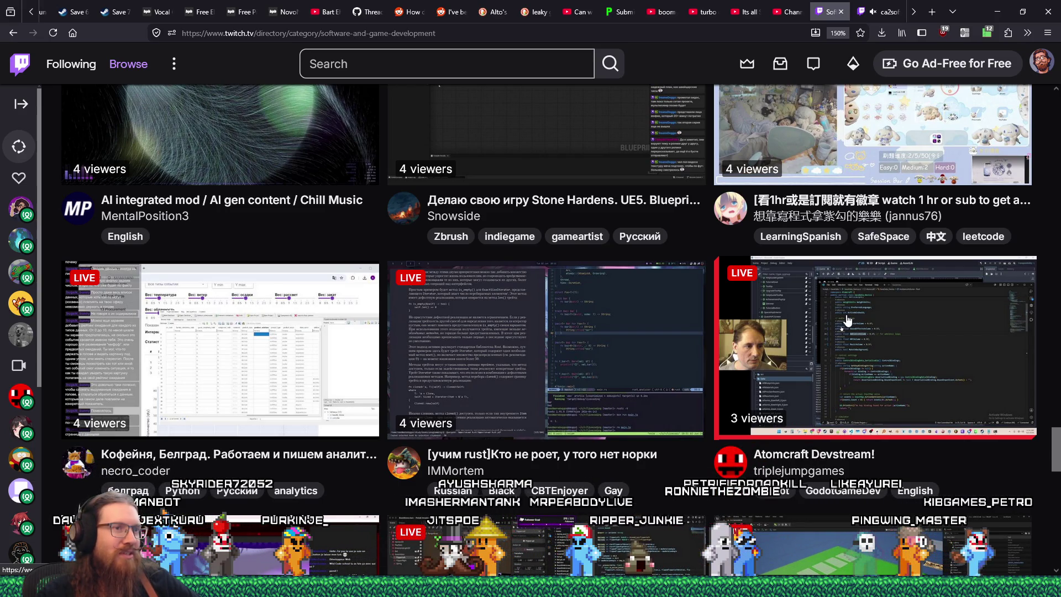
scroll(847, 320, "down", 2)
scroll(847, 320, "down", 2)
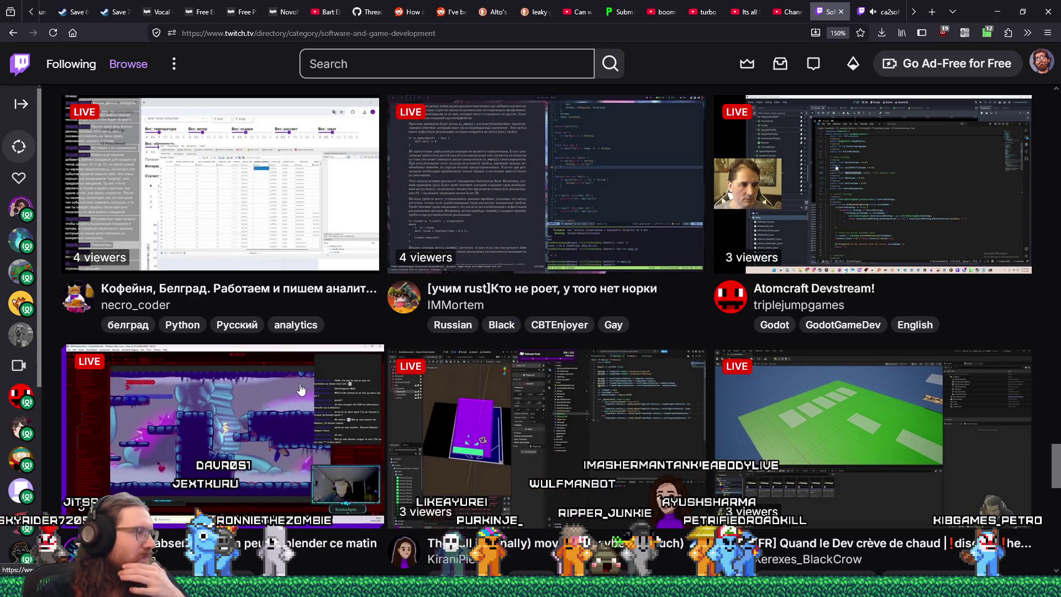
scroll(301, 390, "down", 2)
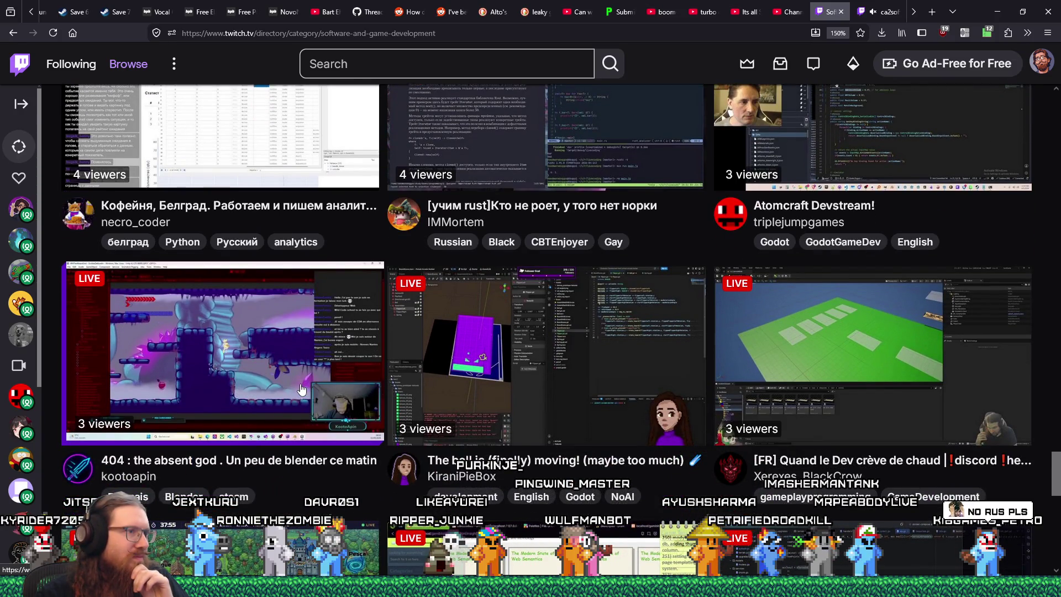
middle_click(586, 371)
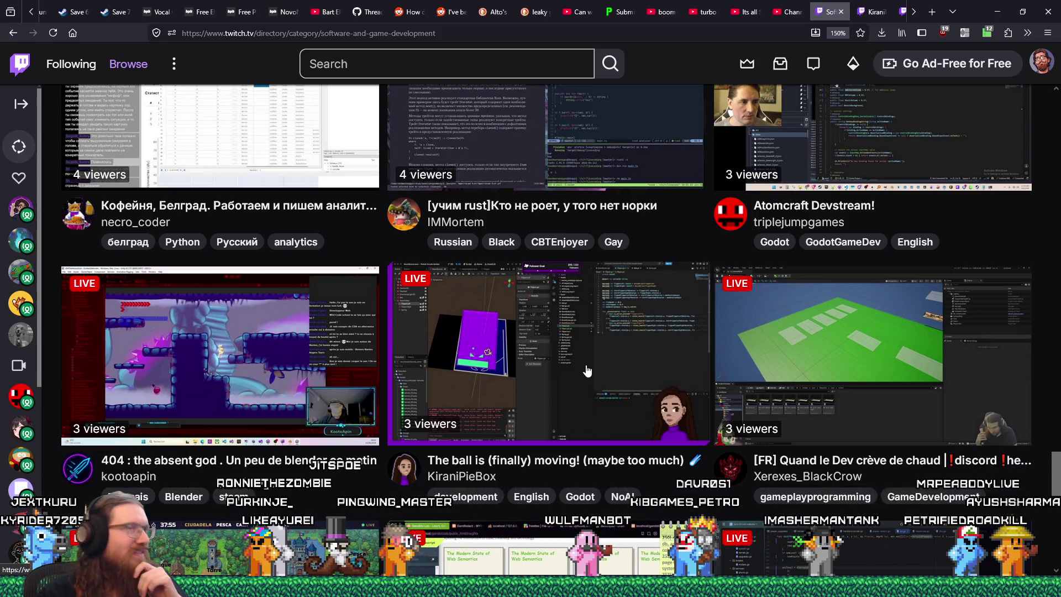
Switch to the KiraniPieBox stream tab and copy the channel name.
left_click(875, 16)
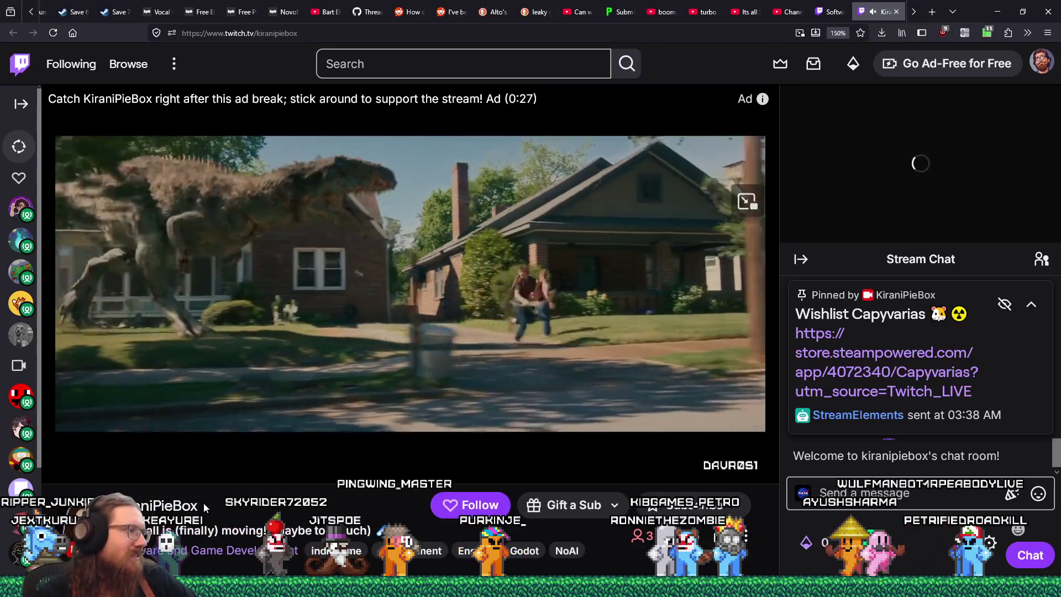
left_click_drag(204, 502, 138, 504)
key("ctrl+c")
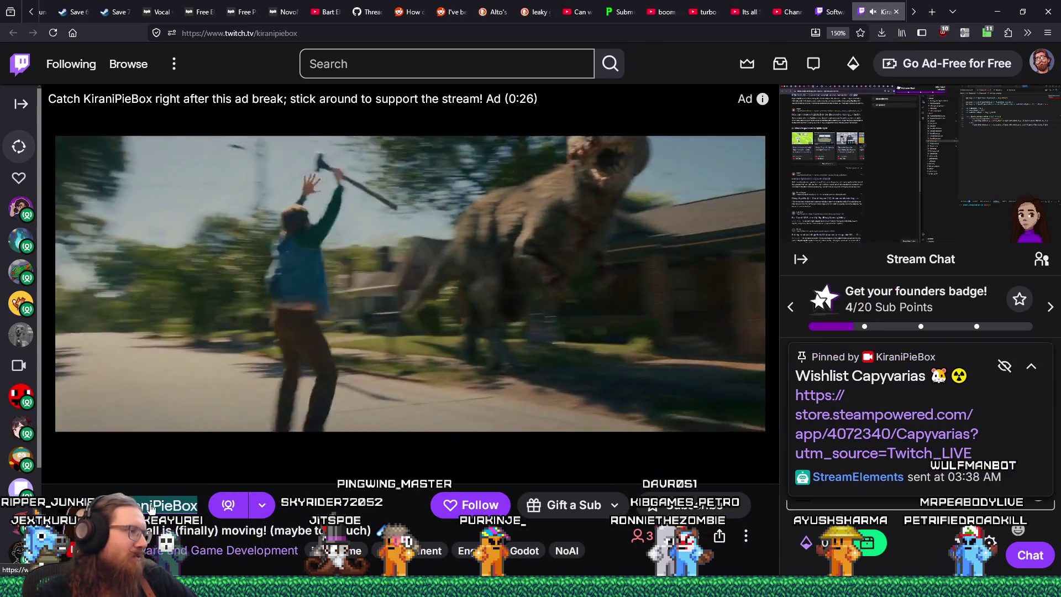
right_click(151, 500)
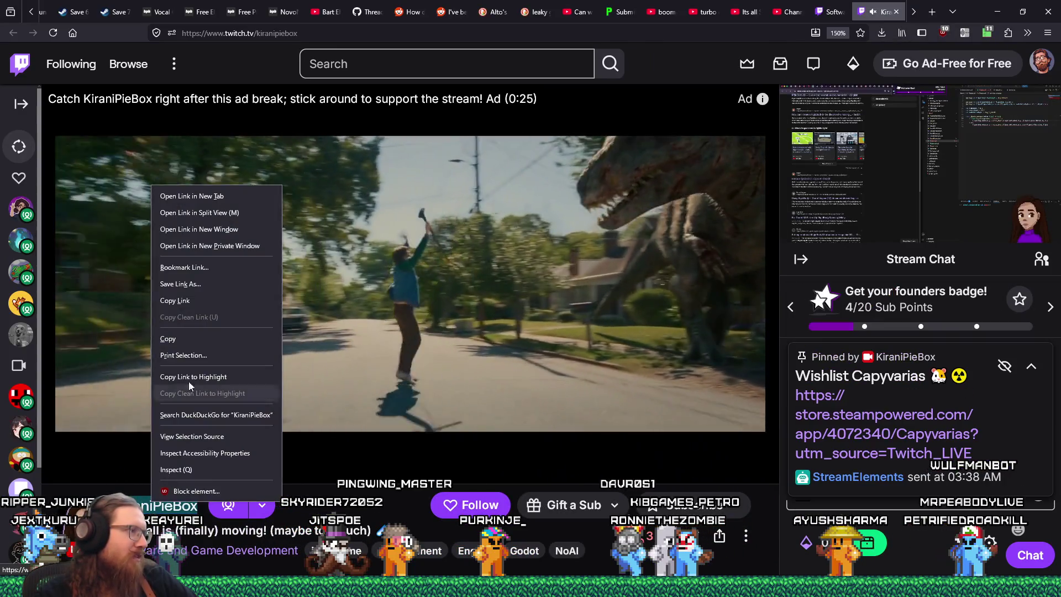
left_click(168, 339)
Confirm KiraniPieBox isn't in recent_raids.txt, then paste it as the list's last line.
mouse_move(208, 524)
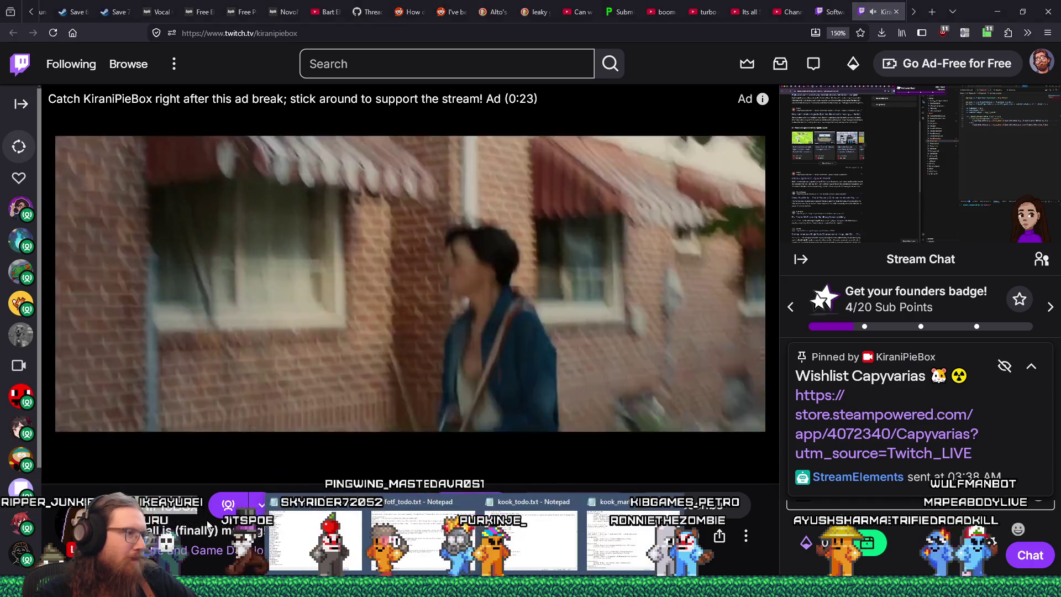
left_click(315, 530)
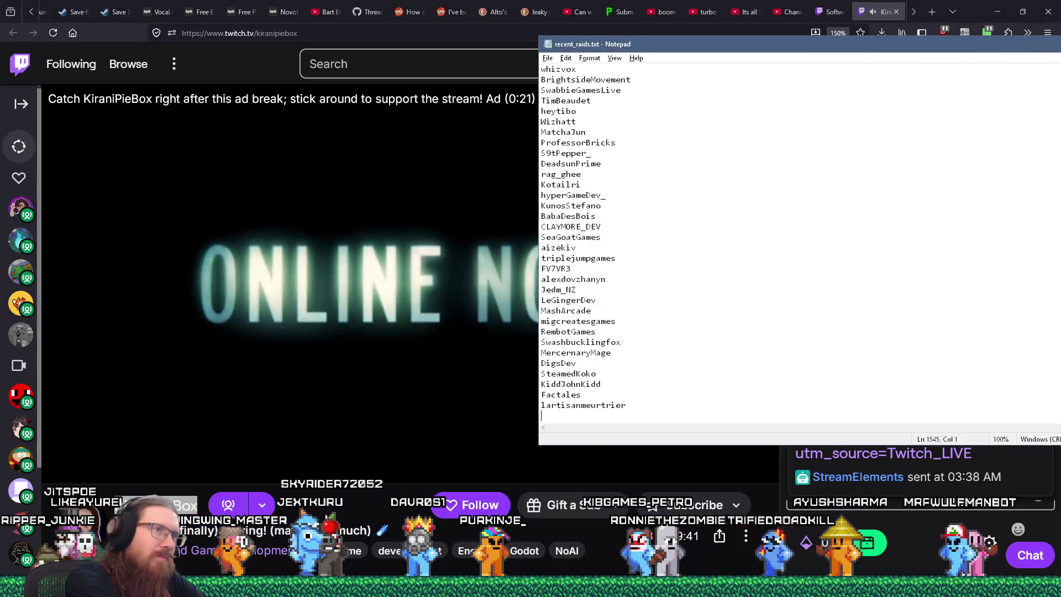
key("ctrl+f")
key("ctrl+v")
key("Return")
key("Return")
key("Escape")
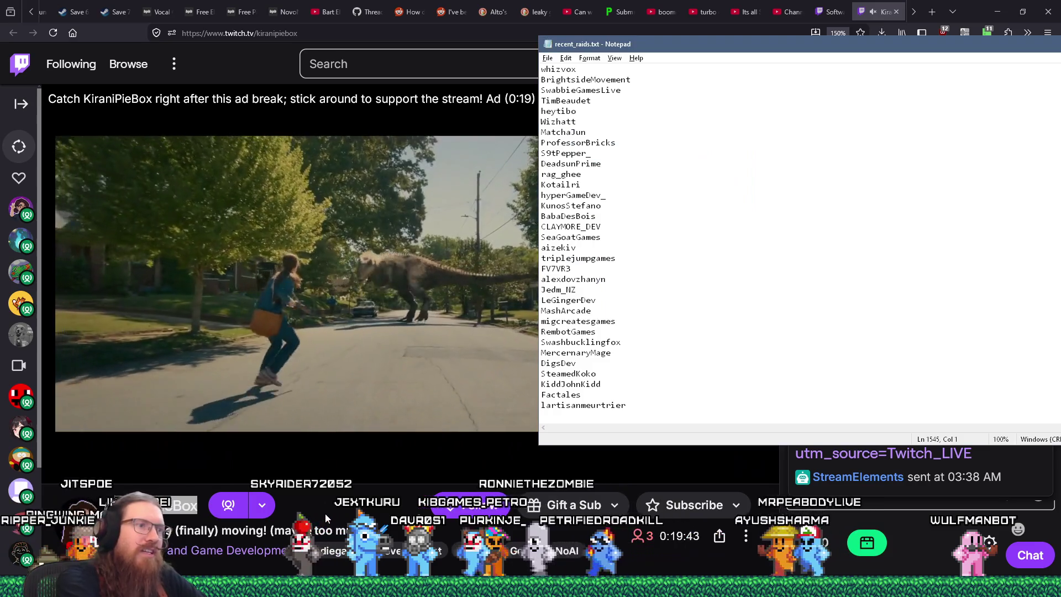
key("ctrl+v")
key("Return")
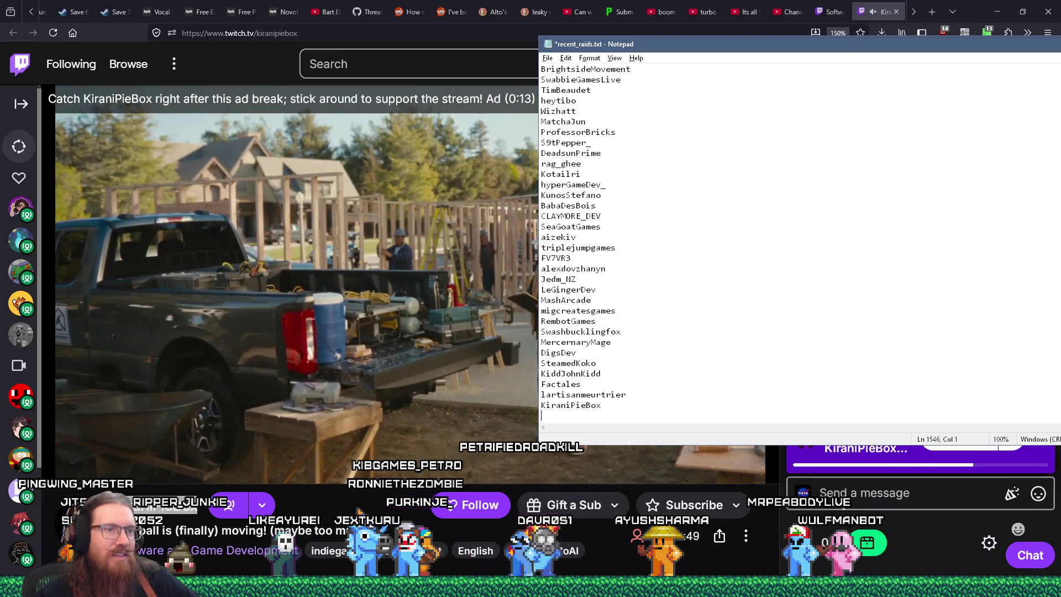
Back in Twitch, claim the bonus channel points and switch to the ca2software stream.
key("alt+Tab")
left_click(865, 542)
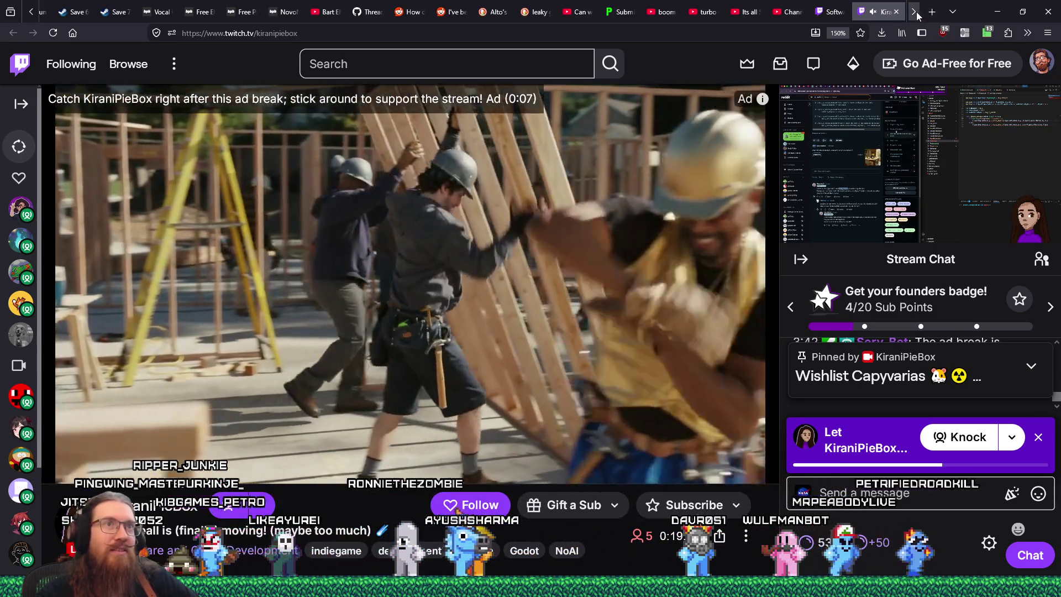
left_click(915, 12)
left_click(847, 12)
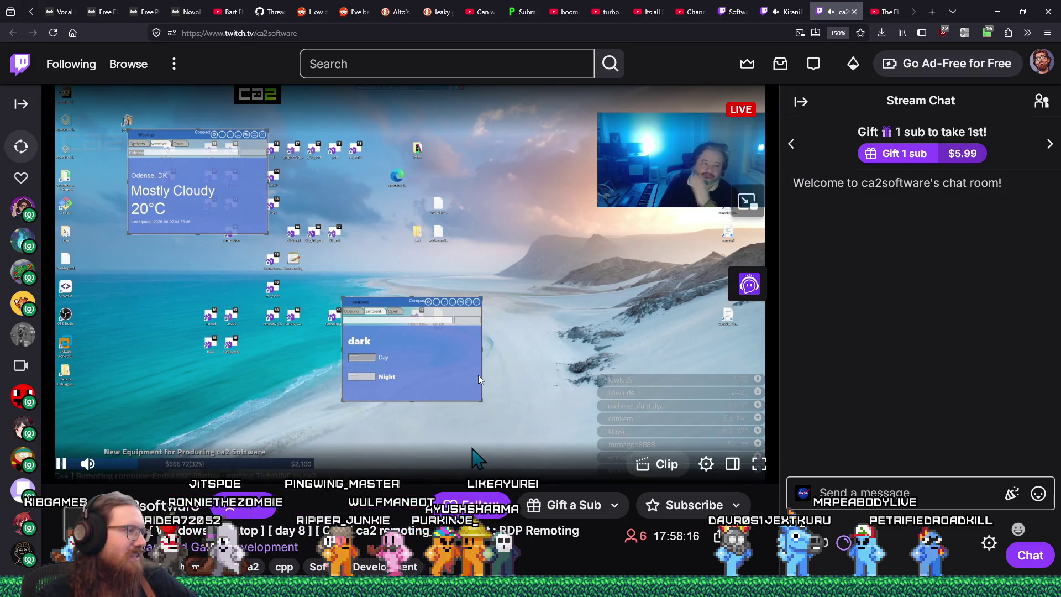
scroll(478, 375, "down", 3)
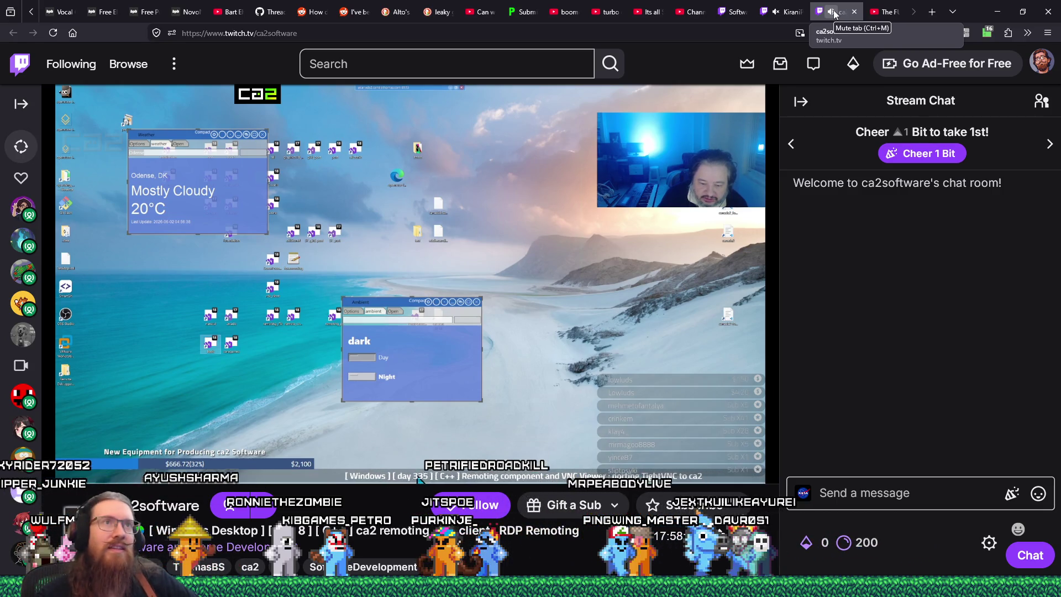
left_click(778, 16)
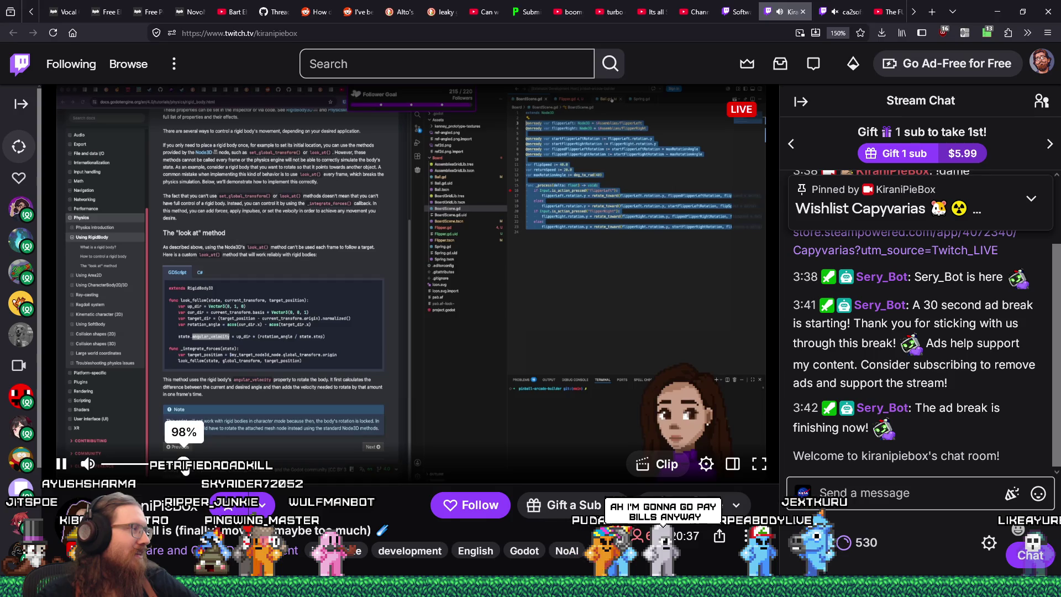
Copy the KiraniPieBox line from recent_raids.txt in Notepad, then return to Firefox.
mouse_move(183, 465)
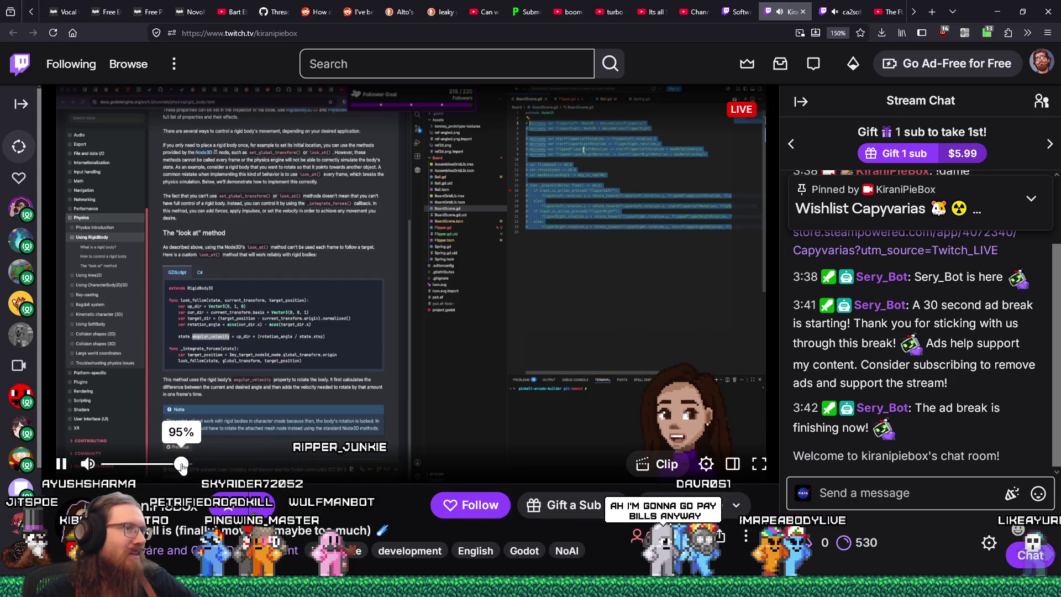
key("alt+Tab")
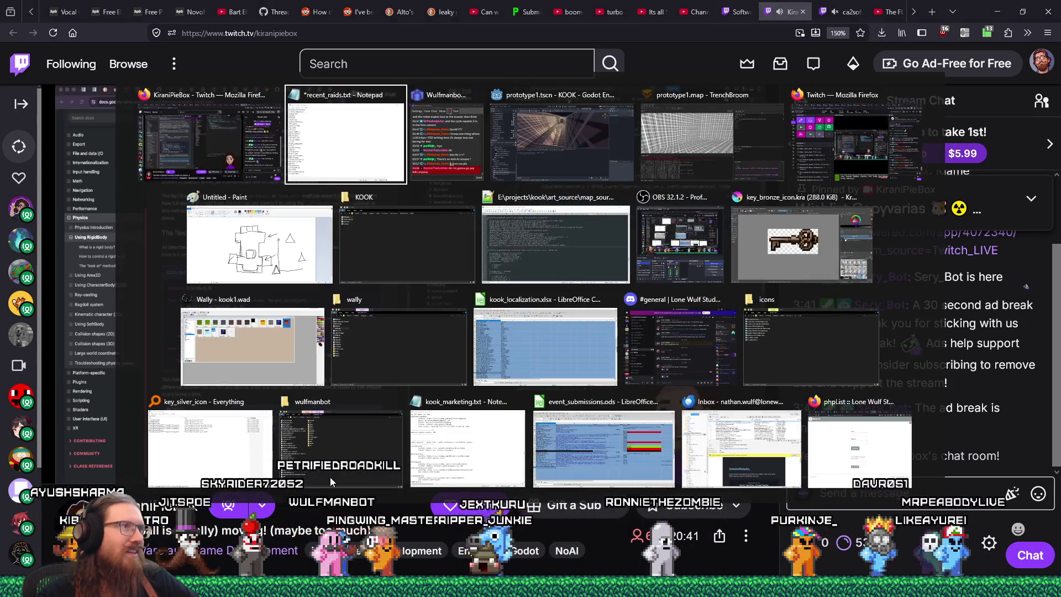
left_click(605, 406)
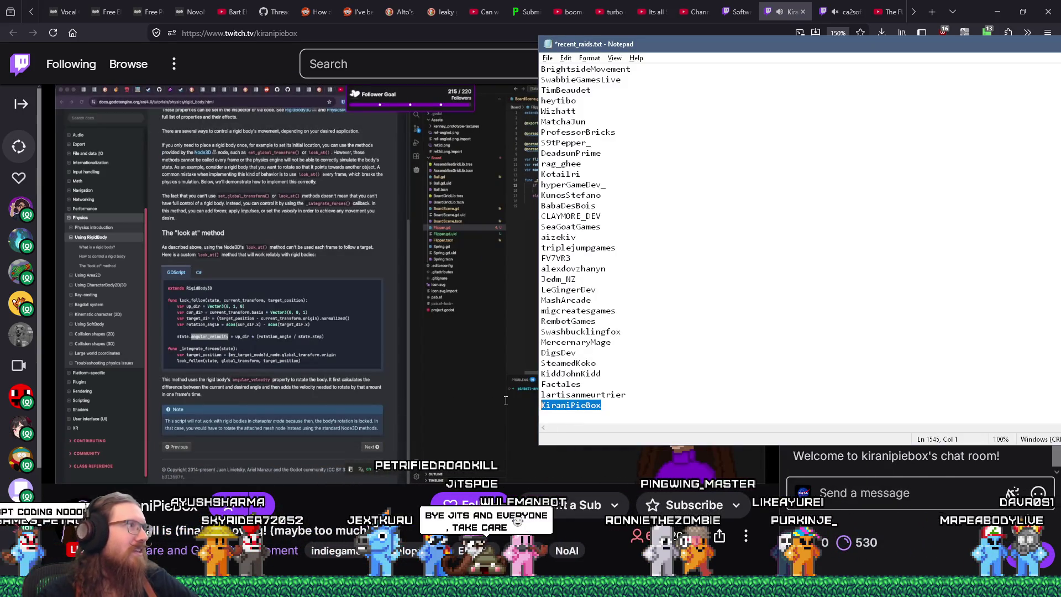
right_click(562, 405)
left_click(588, 438)
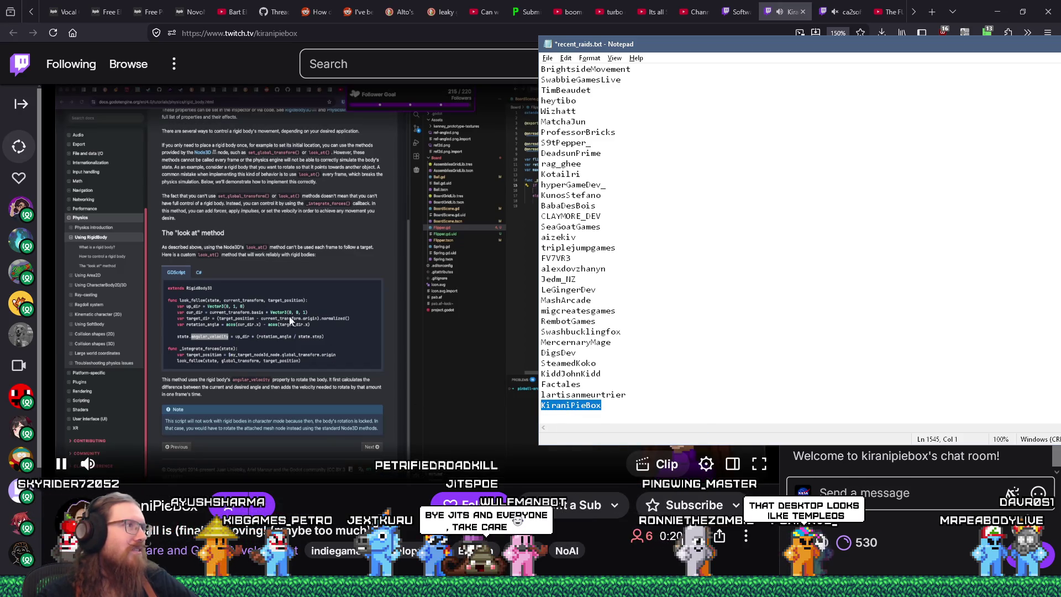
left_click(410, 435)
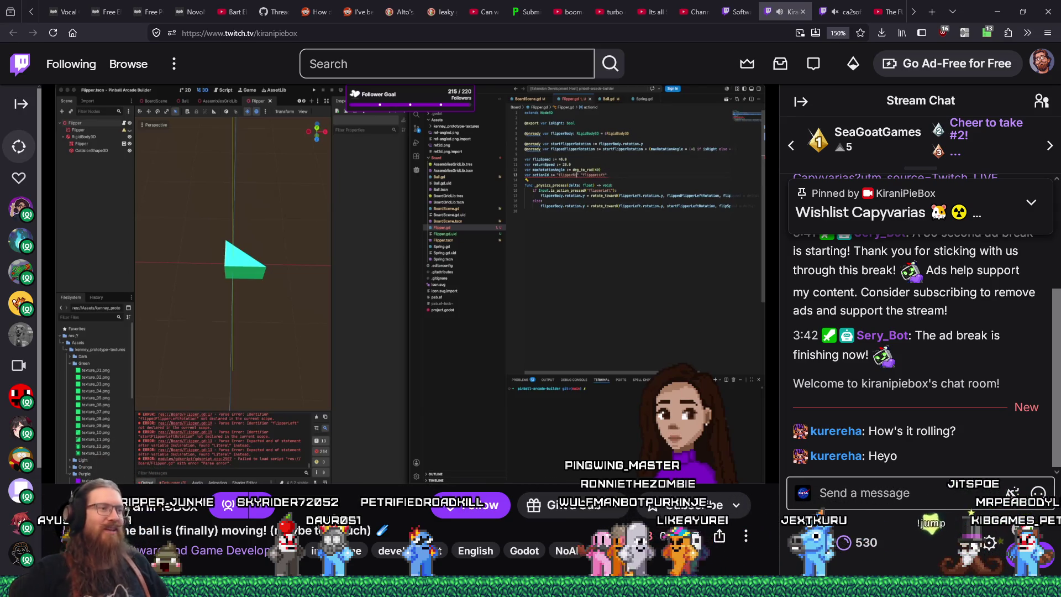
Set the KiraniPieBox stream volume to 34% and watch the 48-viewer raid appear in chat.
mouse_move(102, 471)
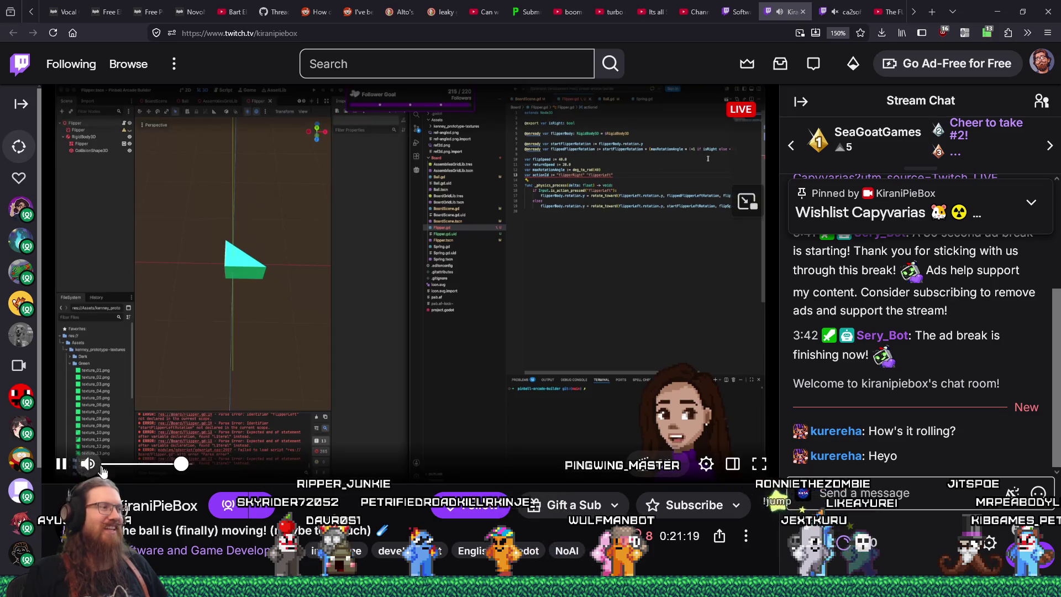
left_click(134, 464)
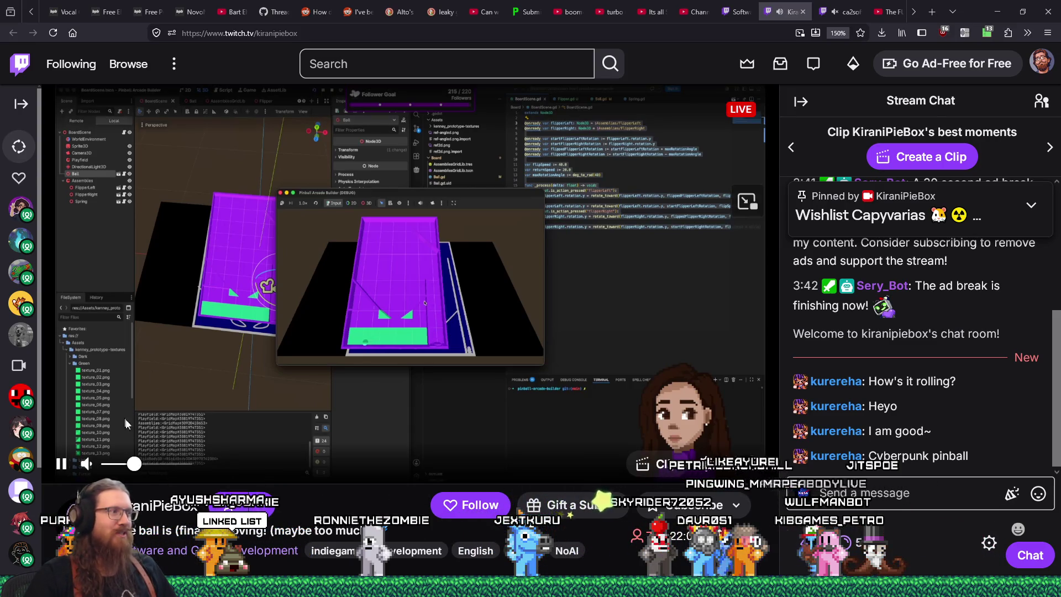
mouse_move(131, 467)
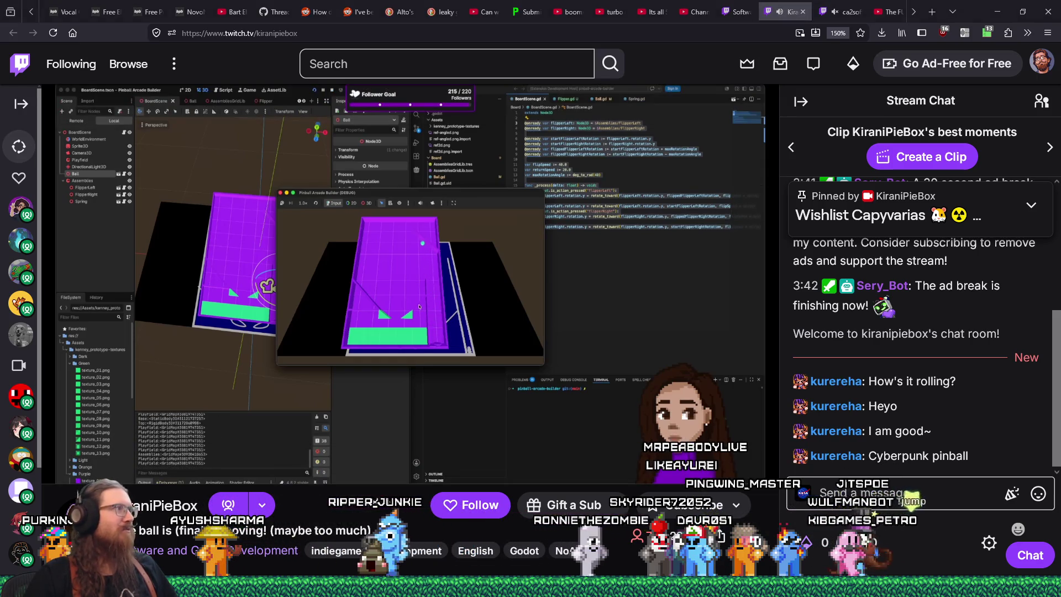
mouse_move(754, 469)
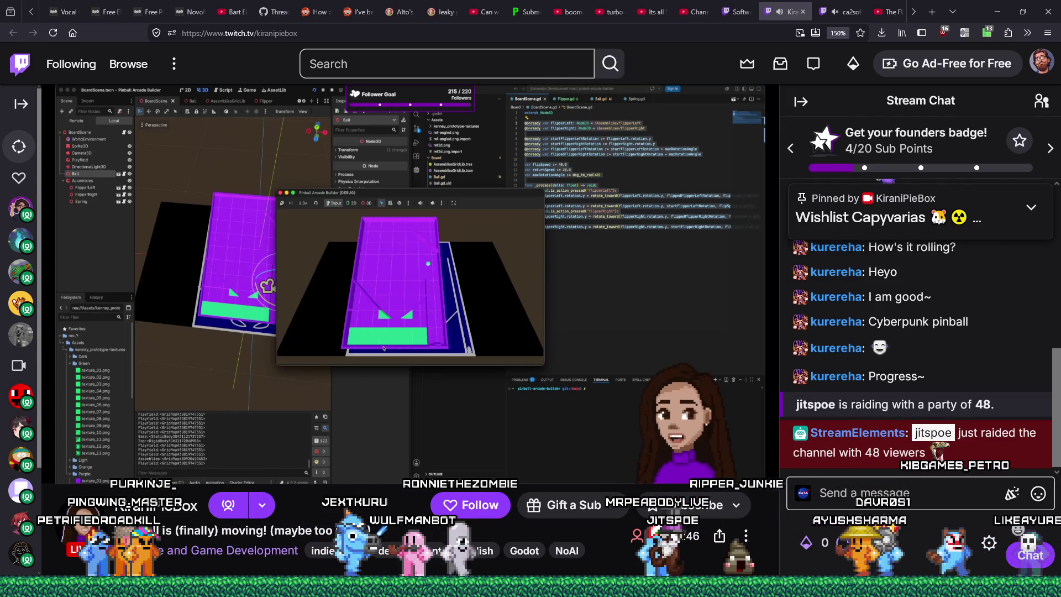
mouse_move(20, 271)
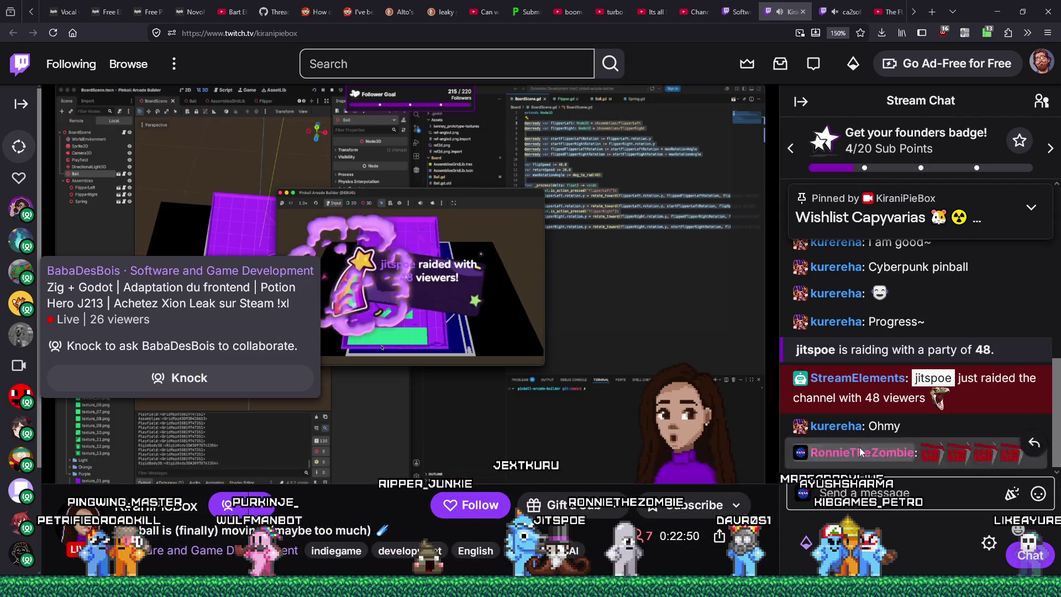
Send a chat greeting of two mustache emotes, a RAID emote and a sunglasses emote.
left_click(921, 491)
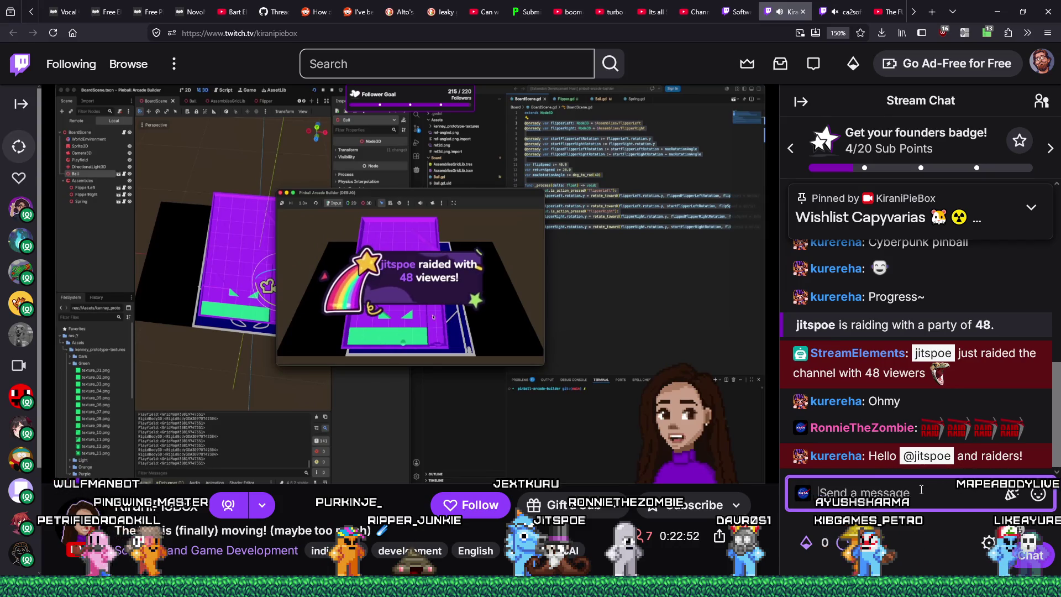
left_click(1038, 493)
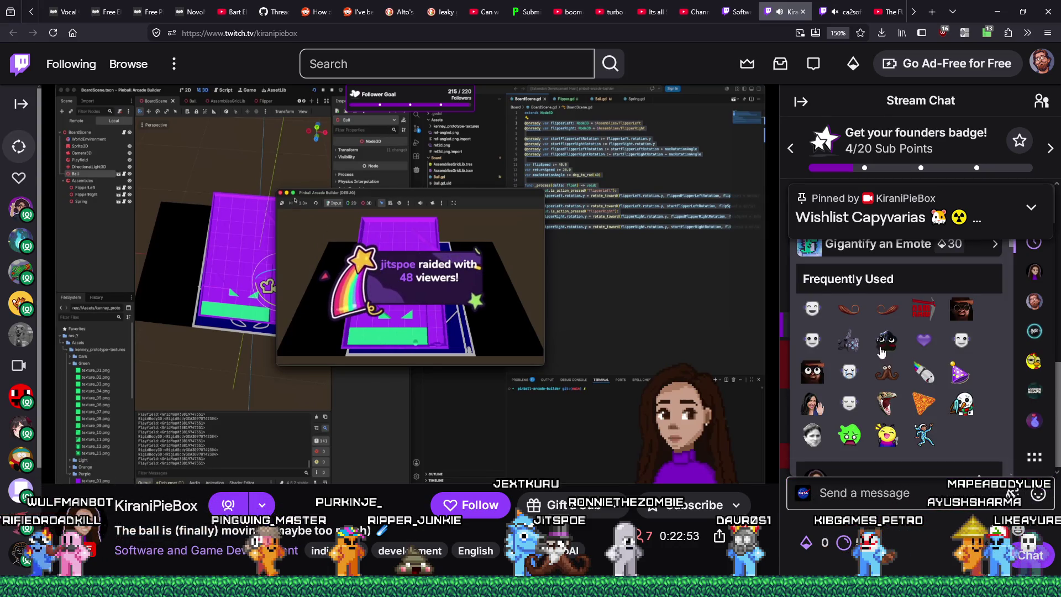
left_click(886, 308)
left_click(849, 303)
left_click(924, 303)
left_click(961, 303)
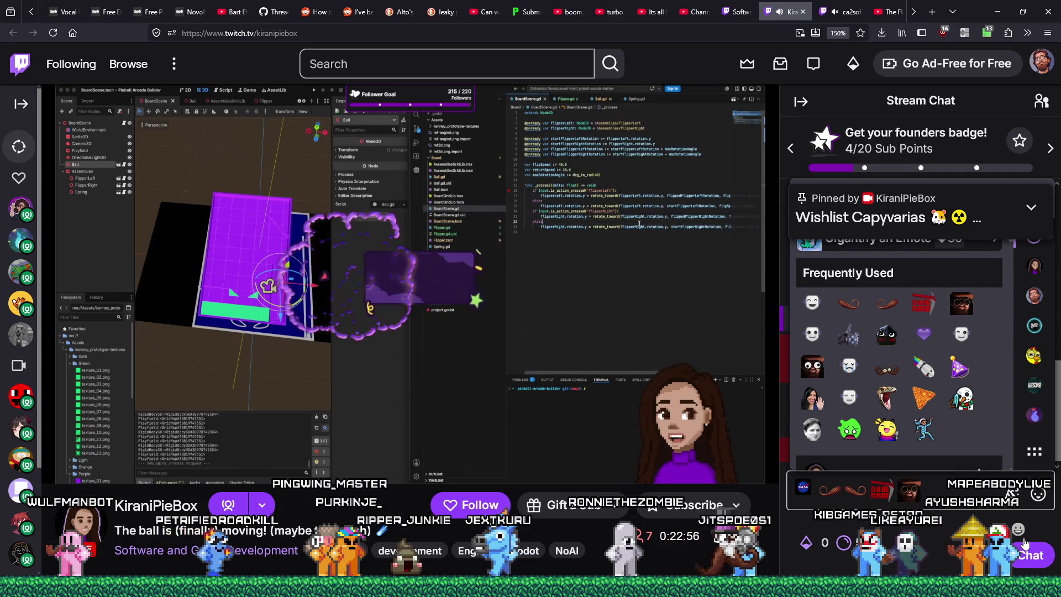